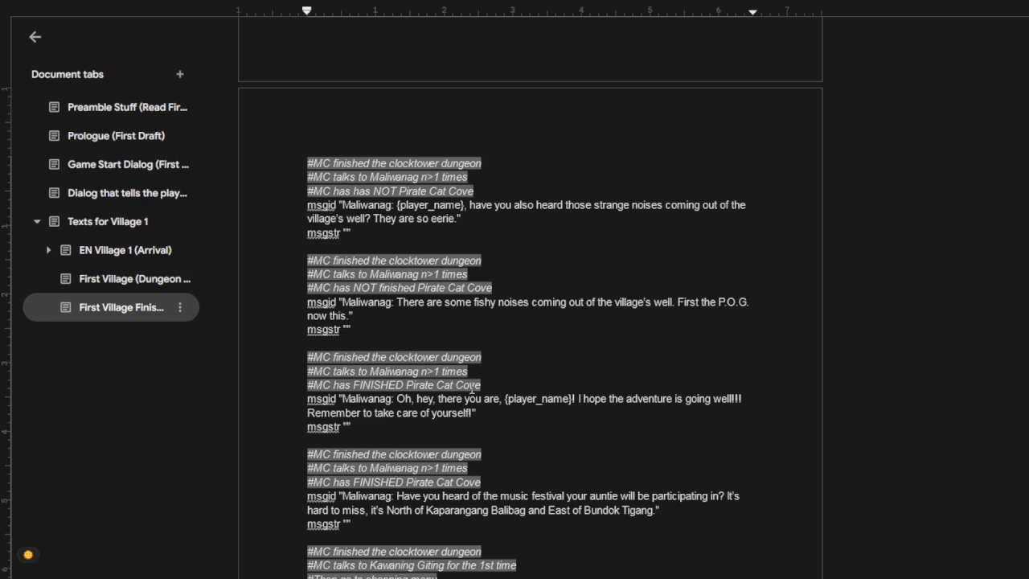
Step: Duplicate Maliwanag's music festival entry directly below the original
scroll(483, 456, down, 3)
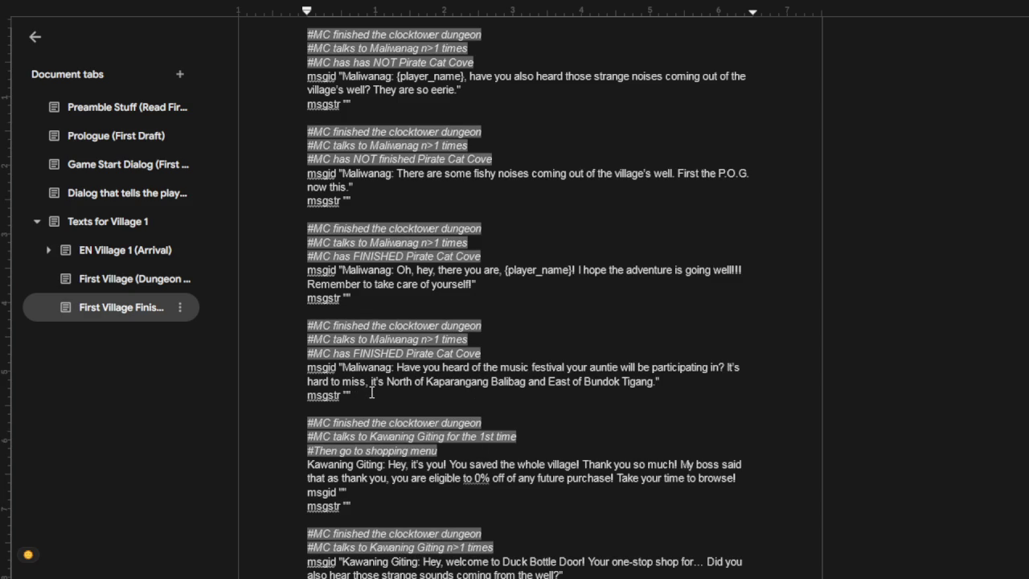
drag(376, 396, 291, 323)
key(ctrl+c)
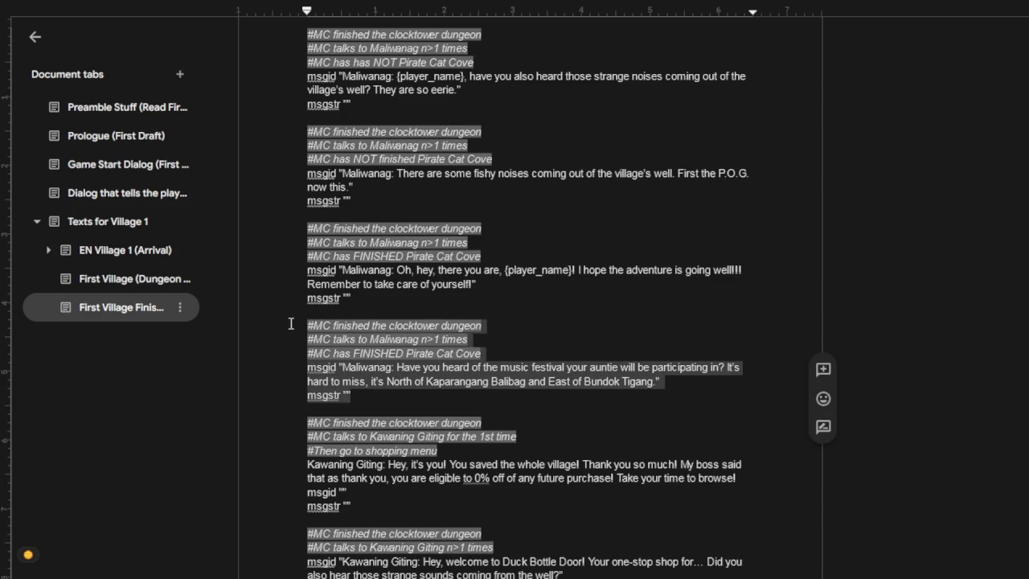
click(367, 401)
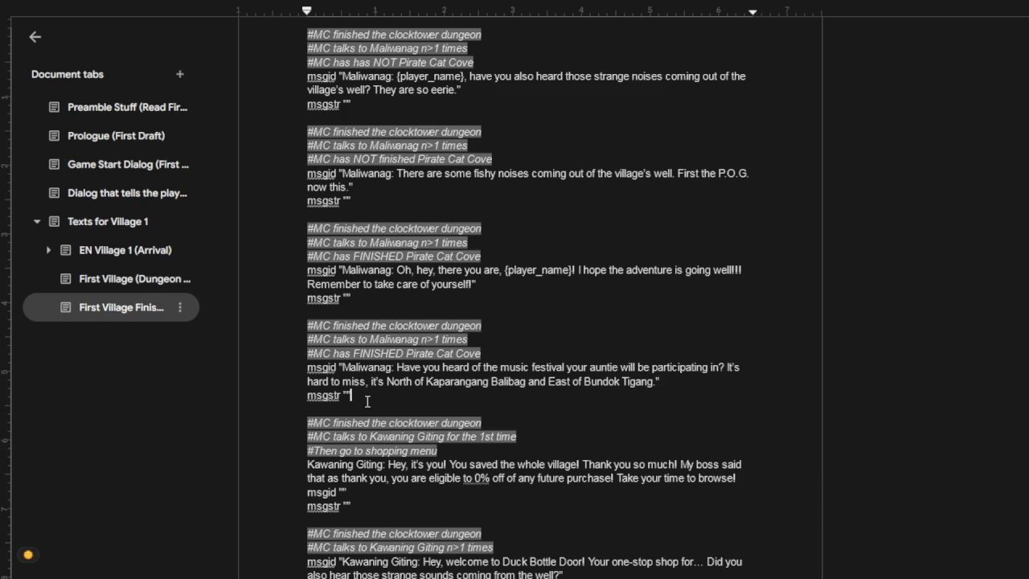
key(Return)
key(Return)
key(ctrl+v)
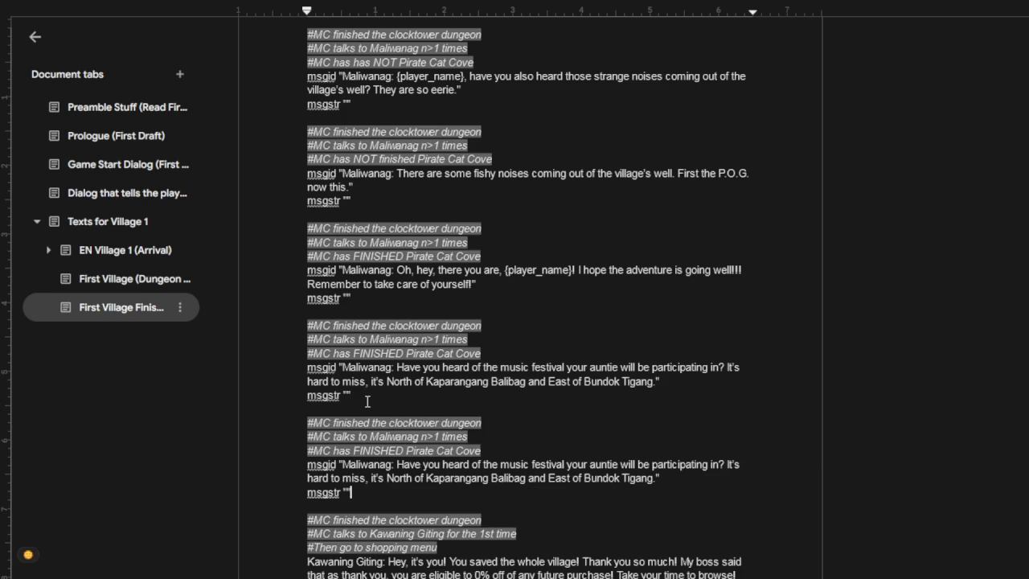
Step: Change the copy's line to "I really like the shakes they have at the beach at the South."
key(Right)
key(Right)
key(Right)
key(Right)
key(Right)
key(Home)
key(shift+Down)
key(shift+End)
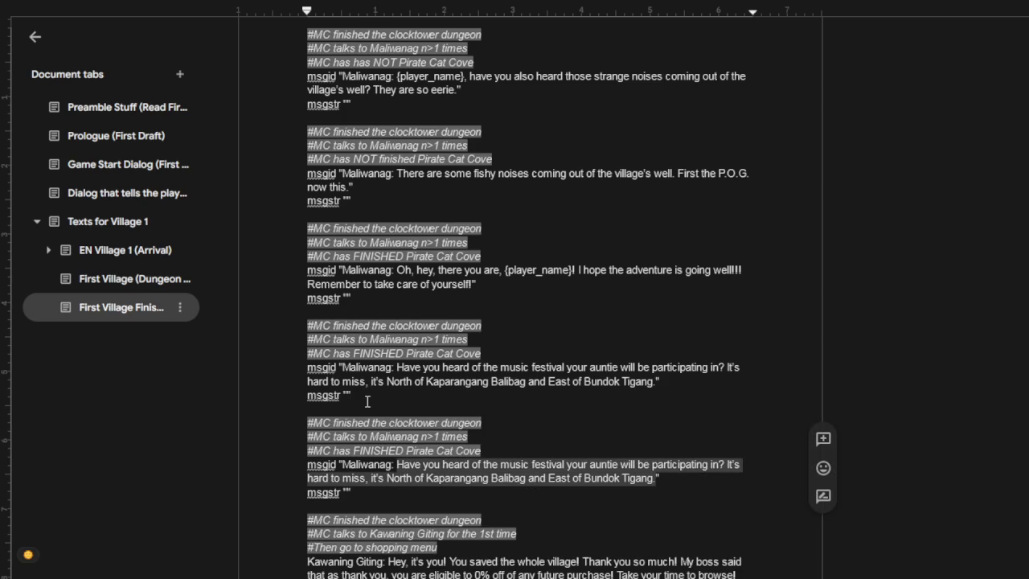
text(I really like the shakes they have in the)
key(BackSpace)
key(BackSpace)
key(BackSpace)
key(BackSpace)
key(BackSpace)
key(BackSpace)
key(BackSpace)
text(at the beach )
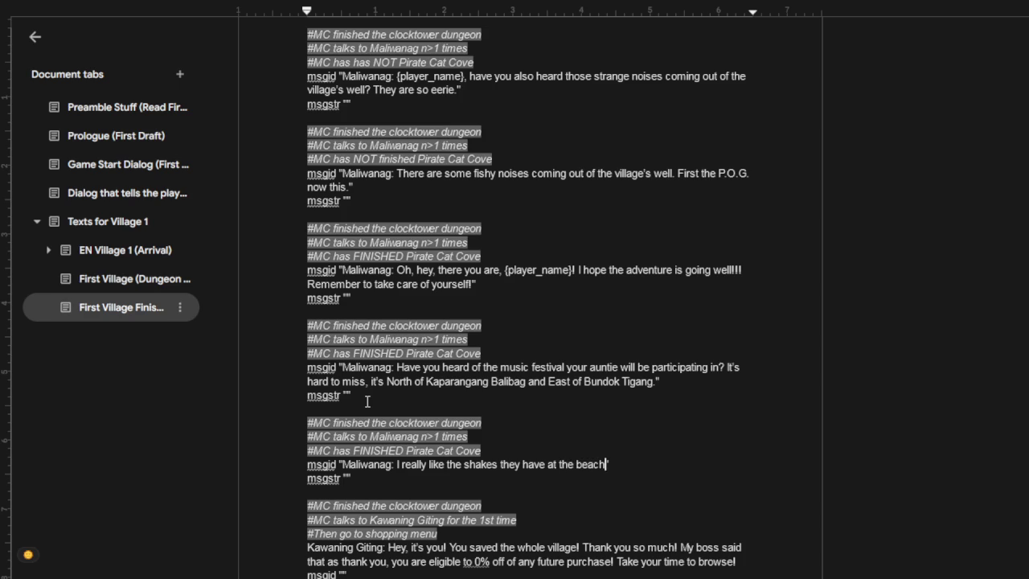
text(at the s)
key(BackSpace)
text(Souht)
key(BackSpace)
key(BackSpace)
key(BackSpace)
text(uth.)
Step: Add a mermaids question after {player_name} in Aya's line, then delete part of it
scroll(402, 401, up, 5)
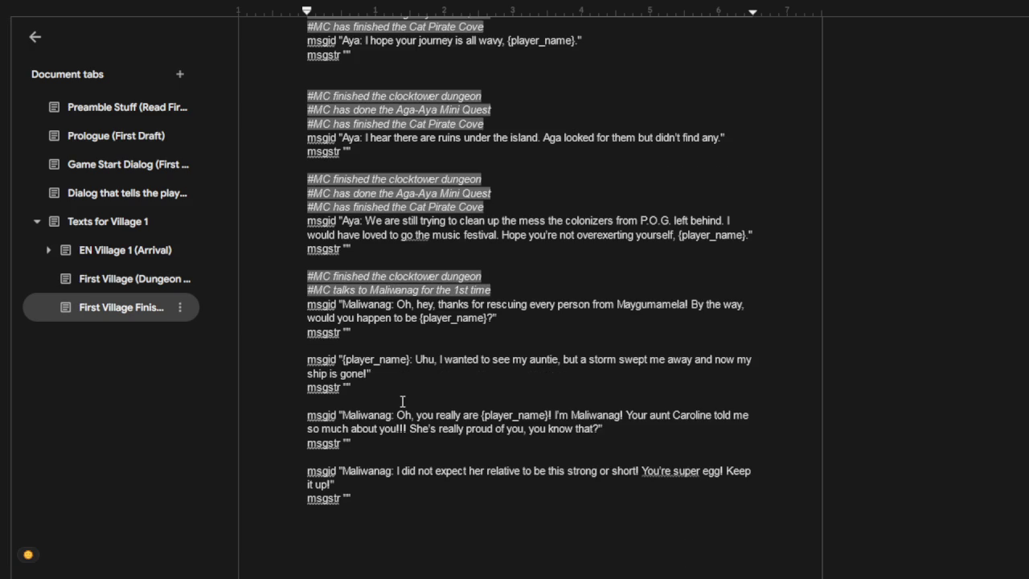
scroll(405, 414, up, 3)
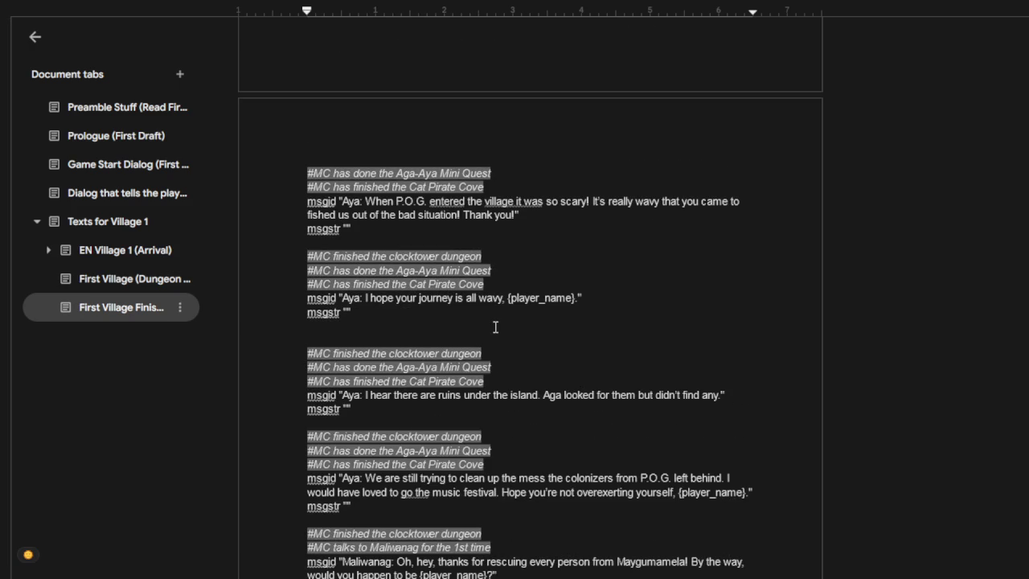
scroll(503, 354, down, 1)
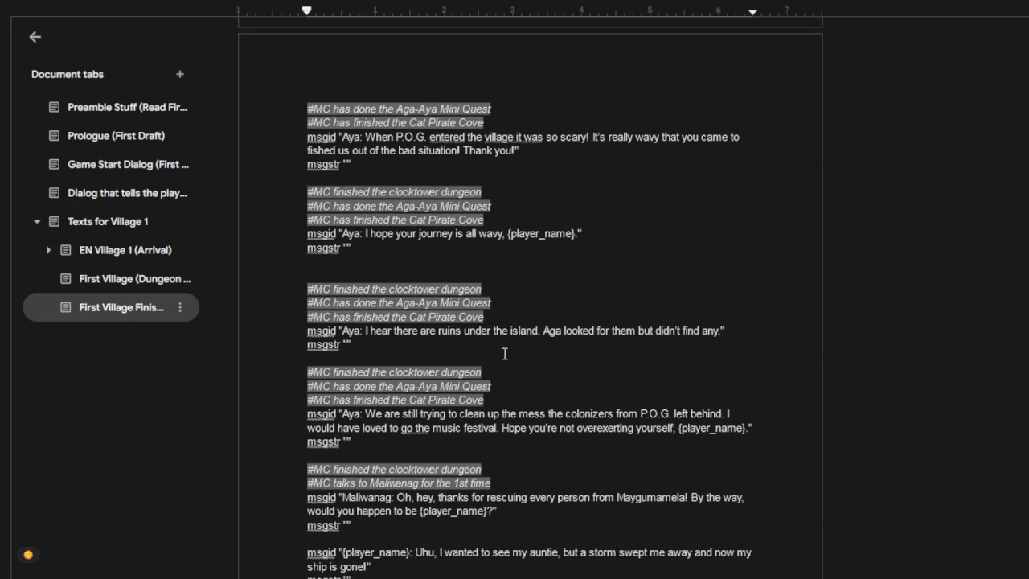
click(578, 234)
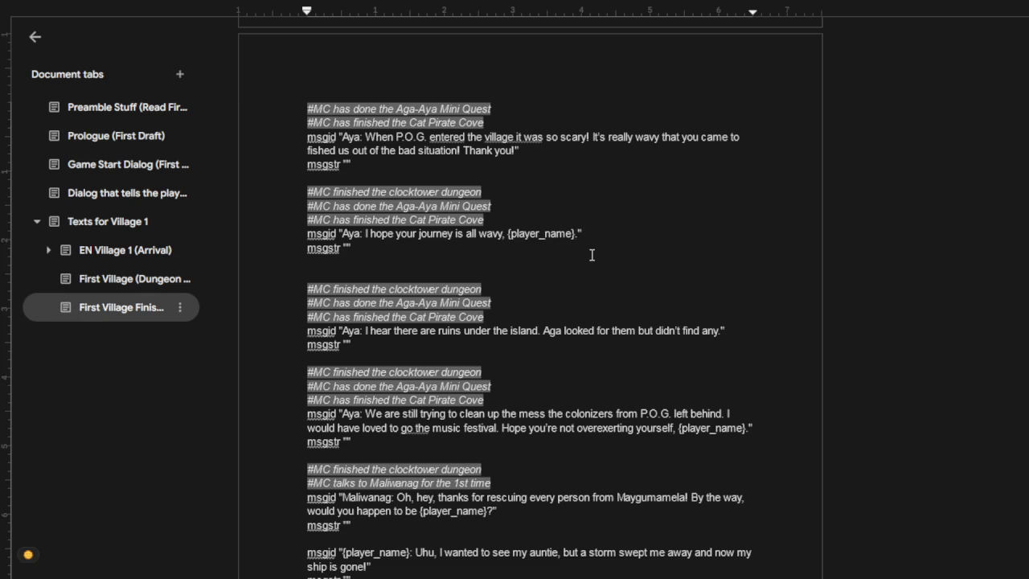
text(. Have you ever seen mermaids?)
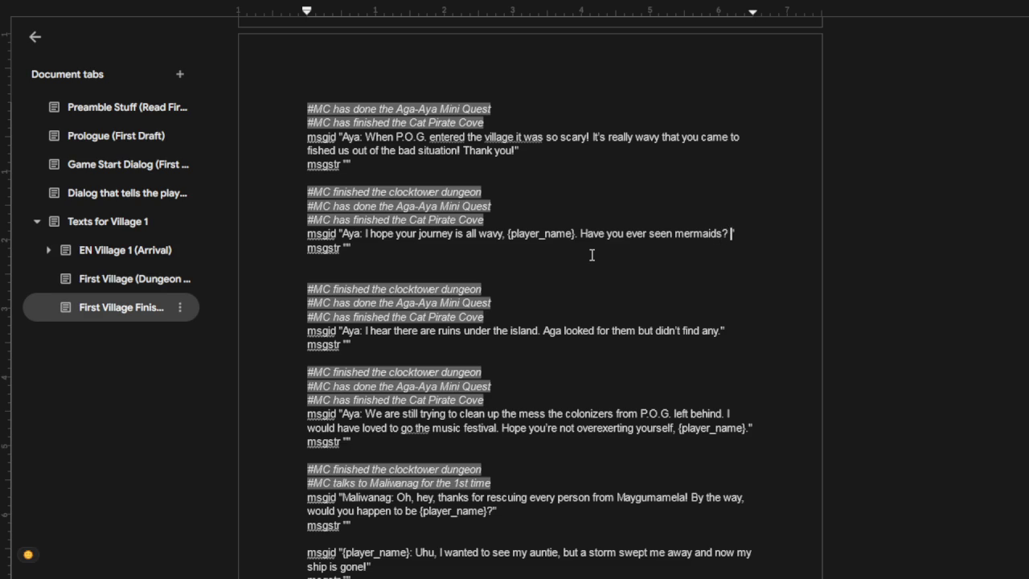
text( There are)
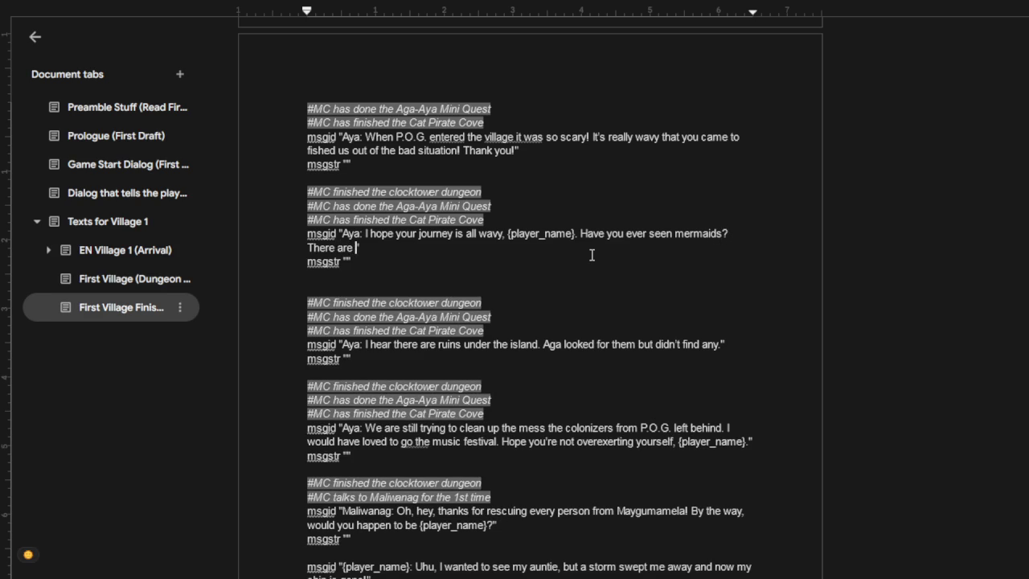
key(shift+Home)
key(shift+Left)
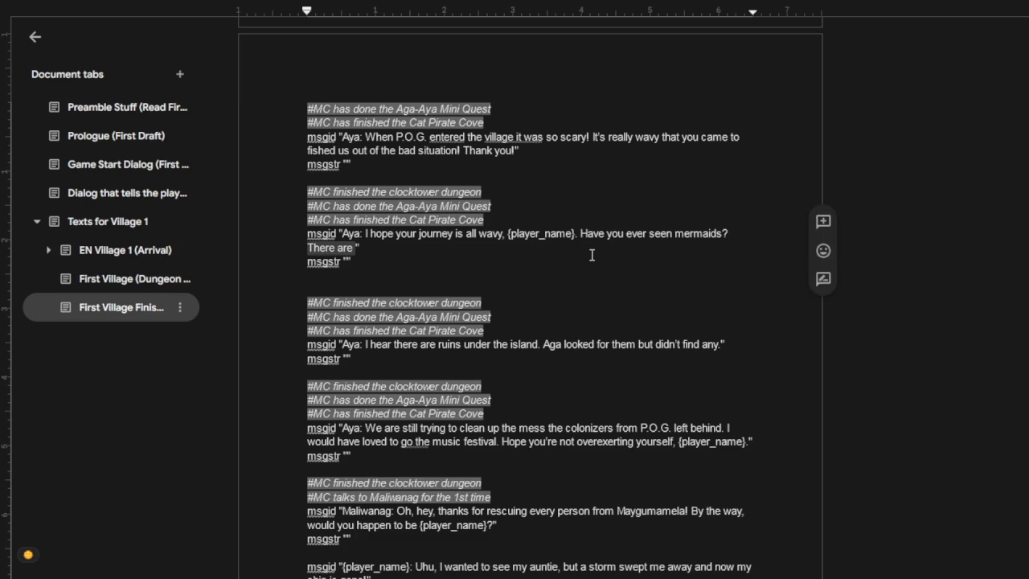
key(BackSpace)
key(BackSpace)
key(BackSpace)
key(BackSpace)
key(BackSpace)
key(BackSpace)
key(BackSpace)
key(BackSpace)
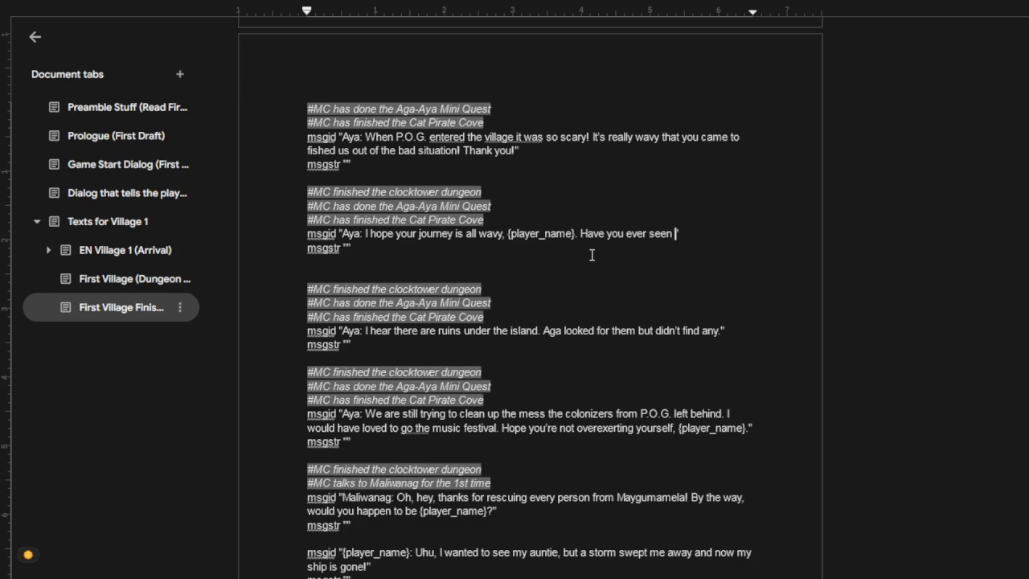
Step: Finish Aya's question with "our island's beautiful lake to the West?"
text(our beautiful)
text(lake)
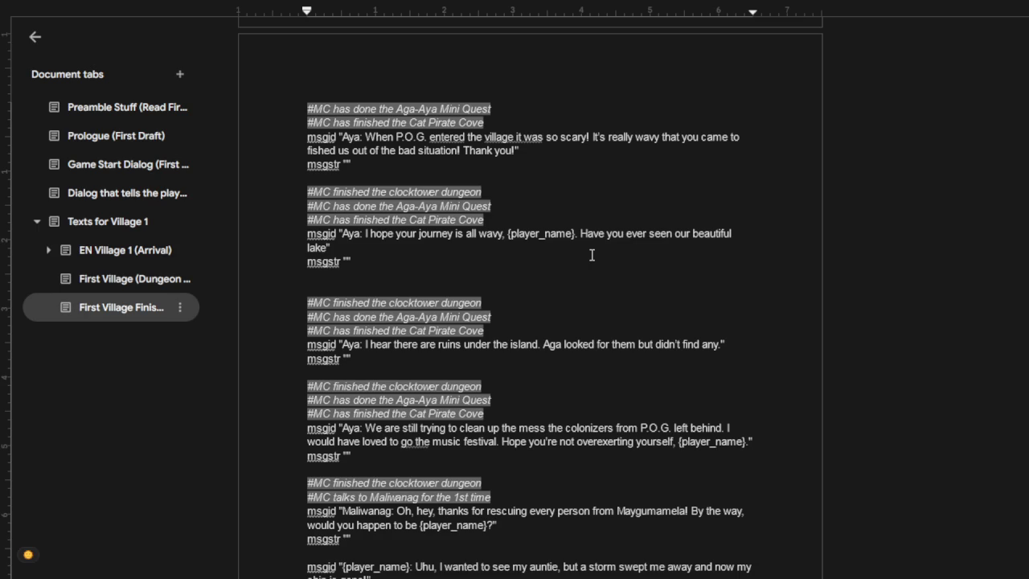
key(ctrl+Left)
text(island 's)
key(Down)
text(to the West?")
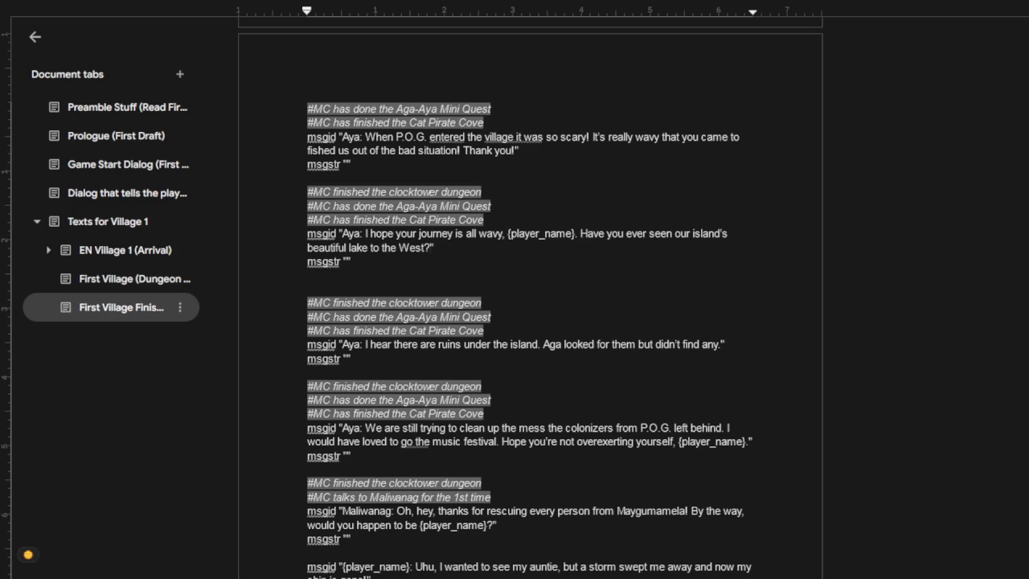
click(490, 260)
scroll(579, 341, down, 2)
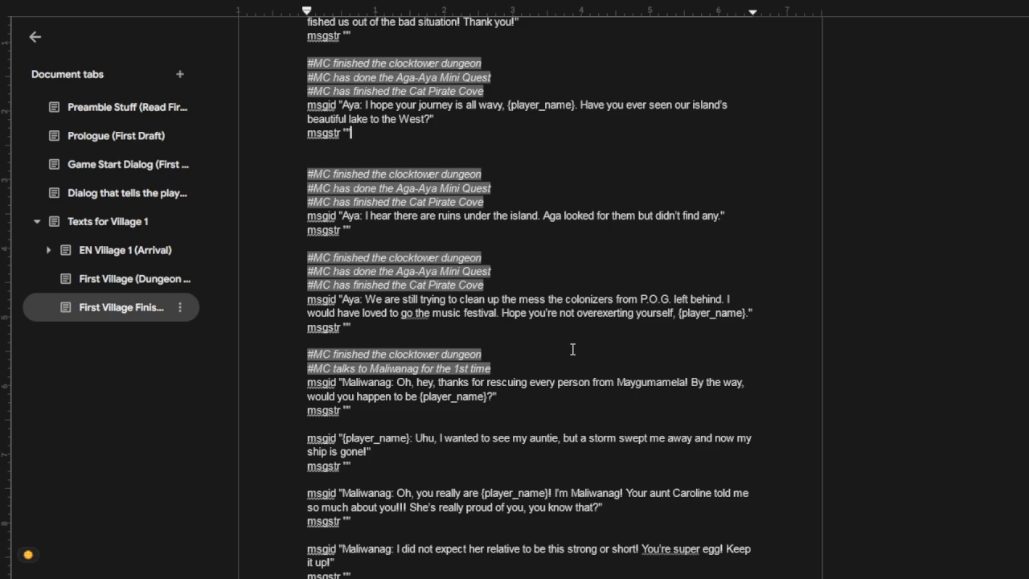
scroll(572, 349, down, 3)
scroll(586, 406, down, 3)
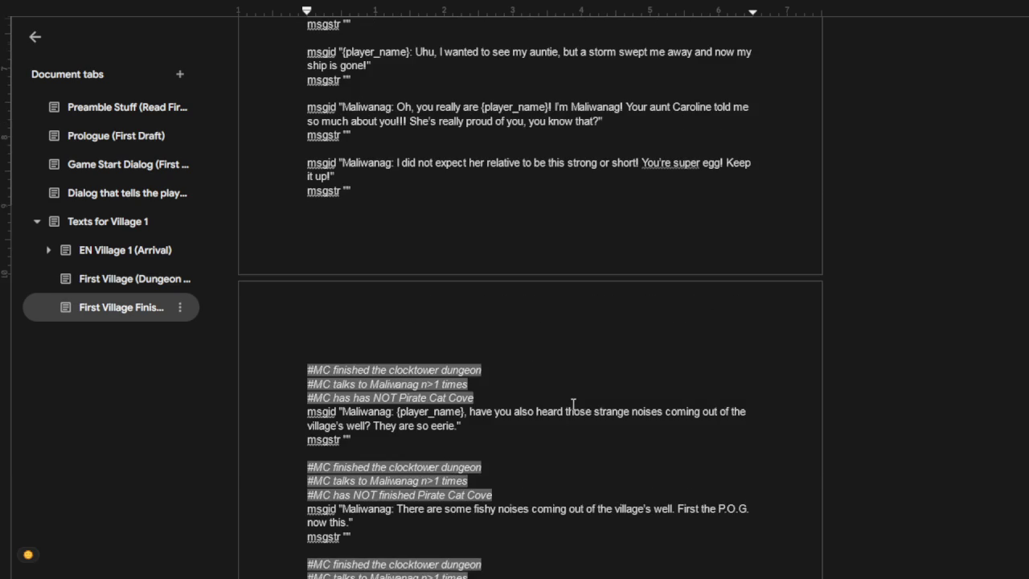
scroll(574, 401, down, 3)
scroll(572, 395, down, 2)
scroll(572, 395, down, 1)
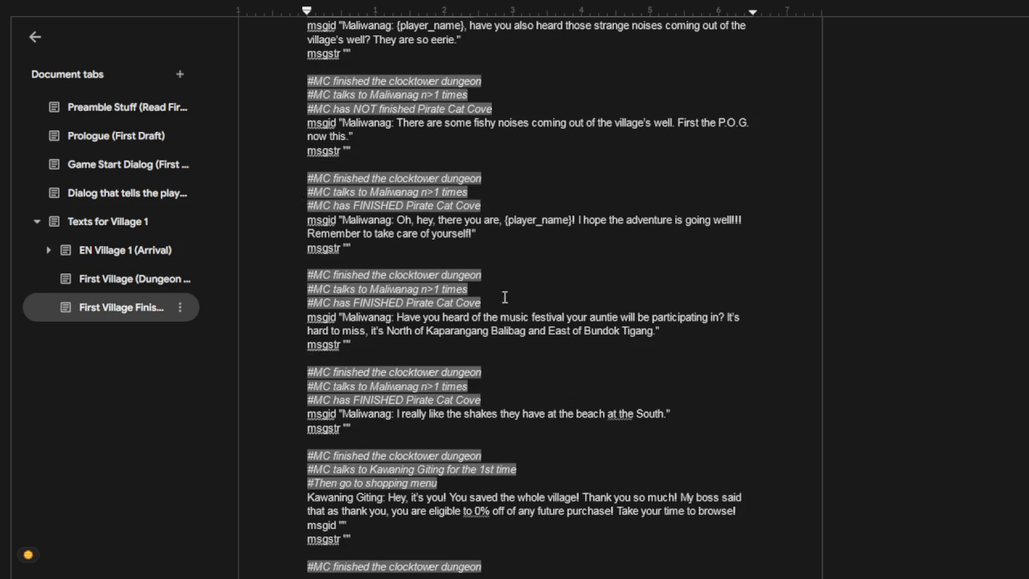
scroll(477, 291, down, 5)
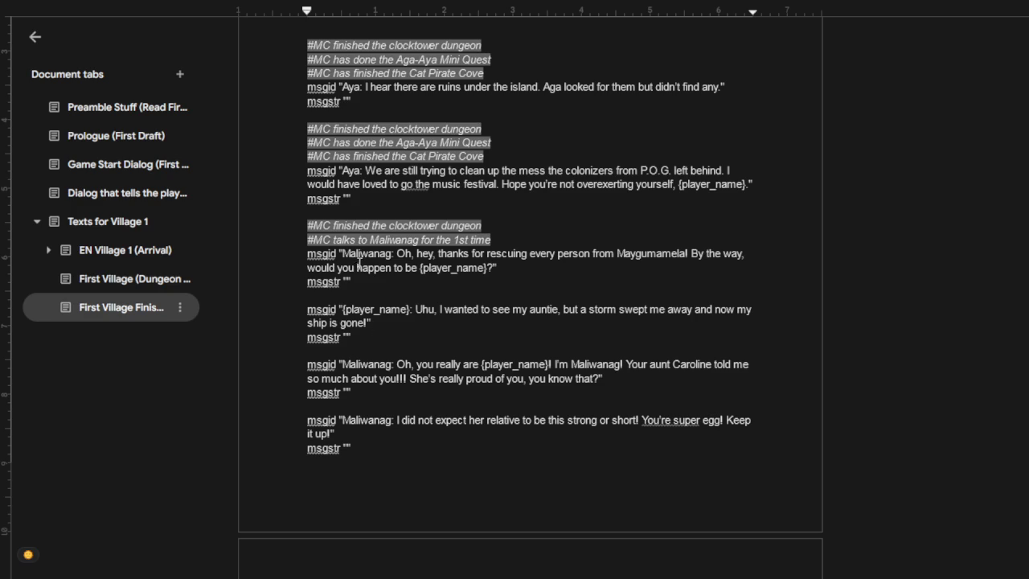
scroll(359, 261, up, 10)
scroll(336, 265, up, 5)
scroll(334, 265, up, 5)
scroll(336, 265, up, 3)
scroll(338, 263, up, 1)
scroll(337, 265, up, 2)
scroll(337, 265, down, 2)
scroll(338, 269, down, 8)
scroll(334, 281, down, 5)
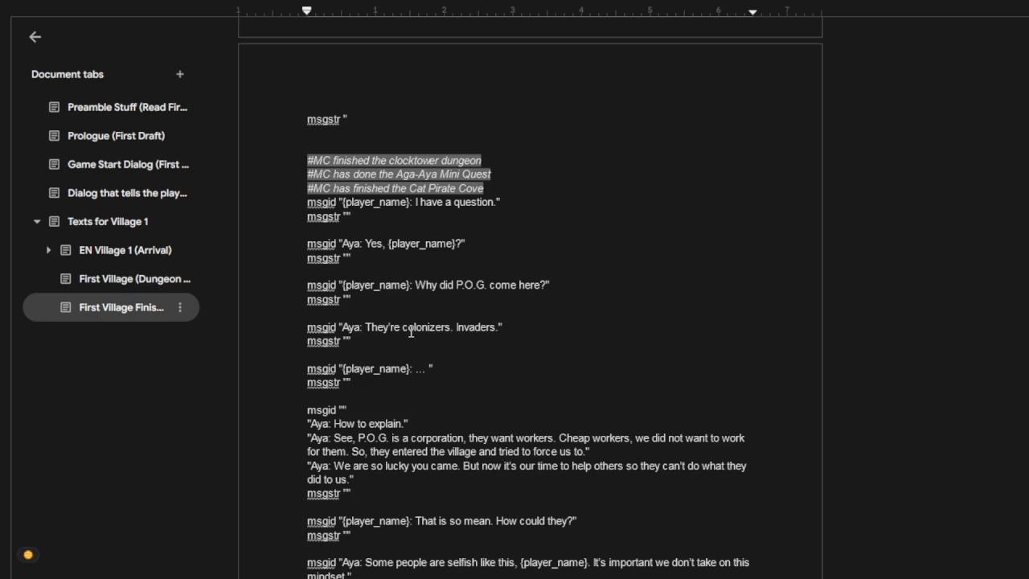
scroll(410, 331, down, 2)
scroll(400, 390, down, 3)
scroll(383, 447, down, 3)
scroll(420, 423, down, 5)
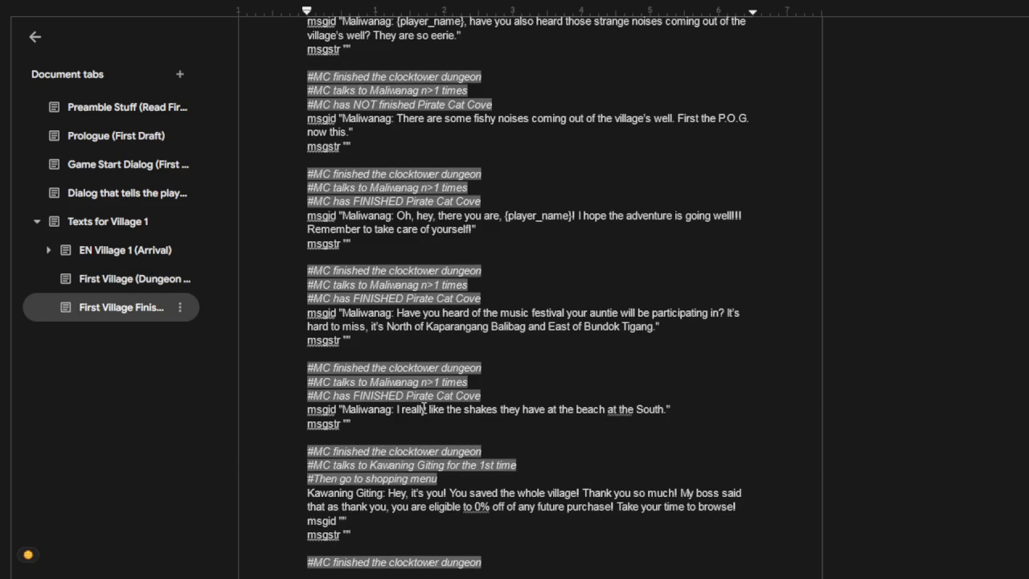
scroll(424, 408, down, 3)
scroll(482, 402, down, 4)
scroll(426, 399, down, 4)
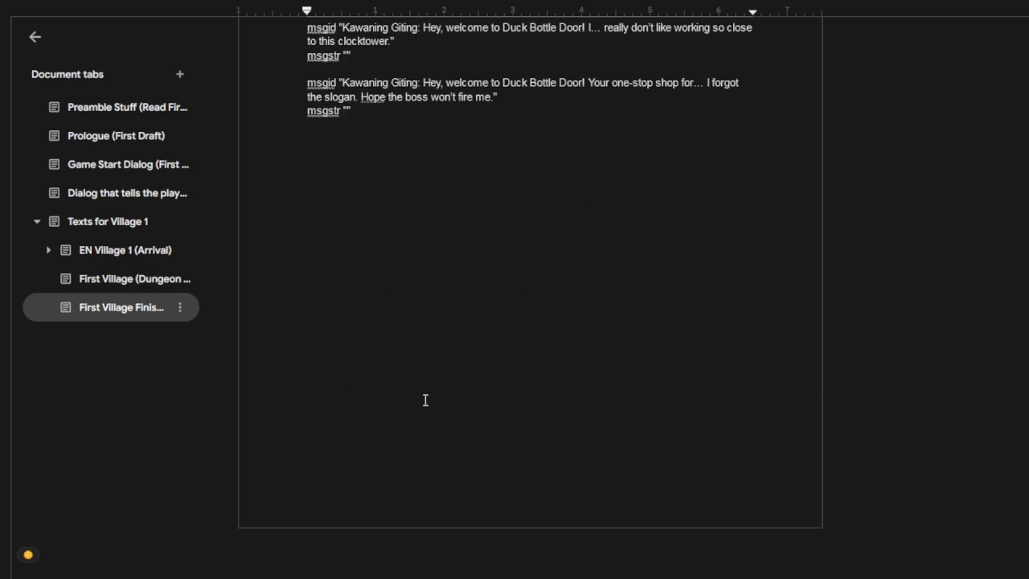
scroll(425, 400, up, 1)
scroll(425, 400, up, 1)
scroll(426, 400, up, 3)
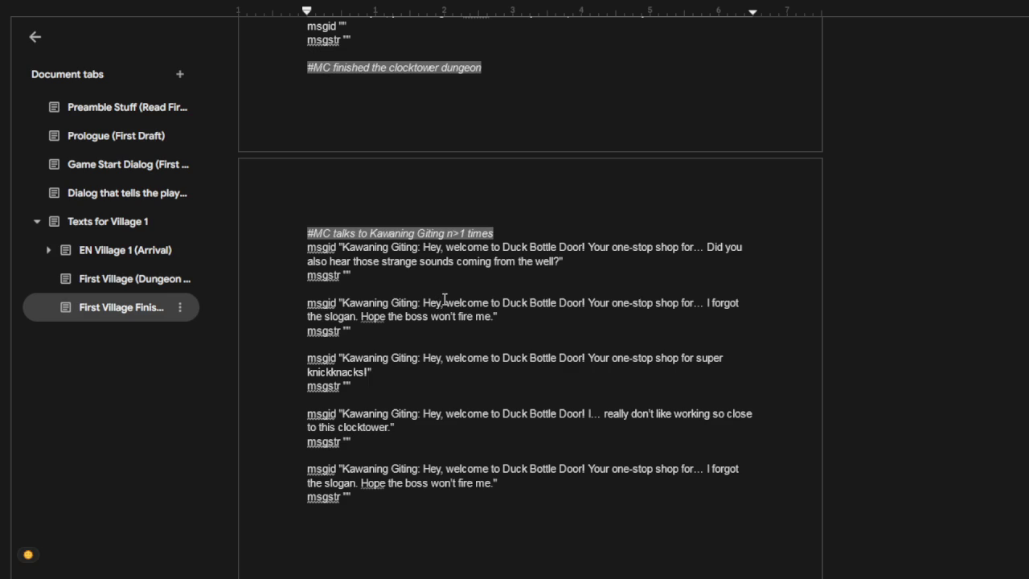
scroll(444, 295, up, 1)
scroll(445, 295, up, 2)
scroll(444, 295, up, 1)
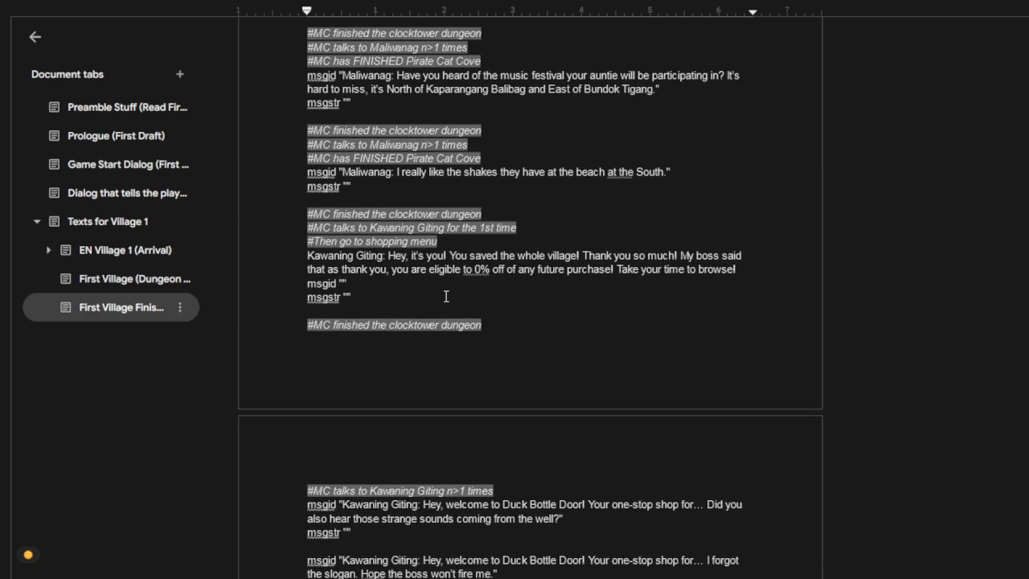
scroll(440, 258, up, 2)
scroll(439, 259, up, 2)
scroll(439, 259, up, 1)
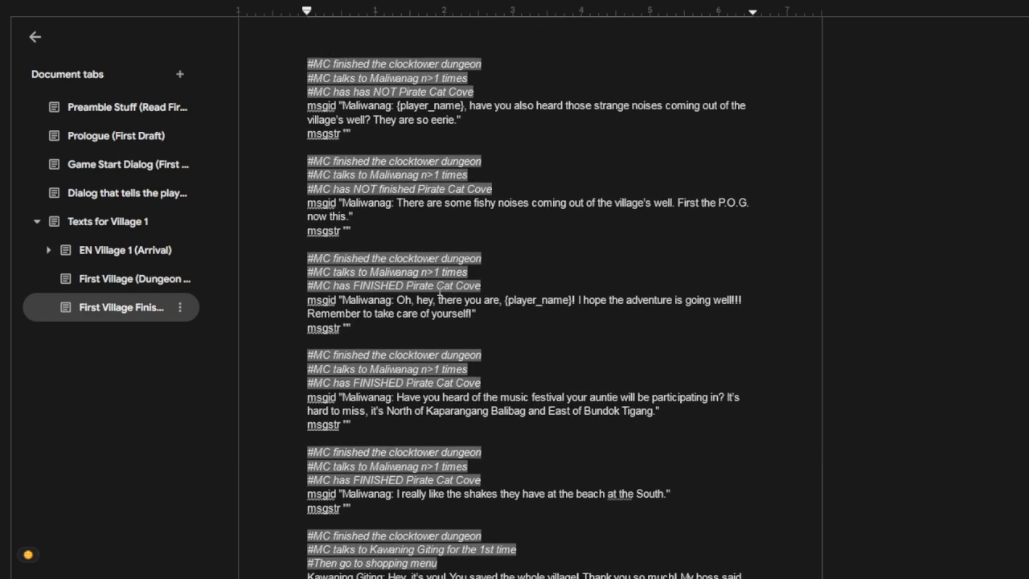
scroll(439, 267, down, 3)
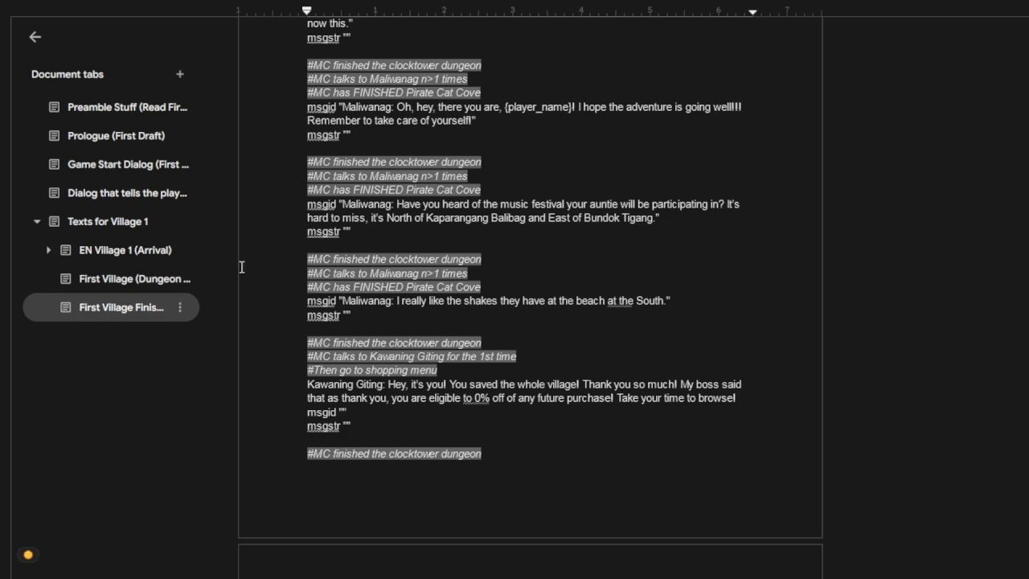
Step: Check the START, OPTIONS and QUIT context words in EN Village 1, then go to First Village Finished
click(110, 253)
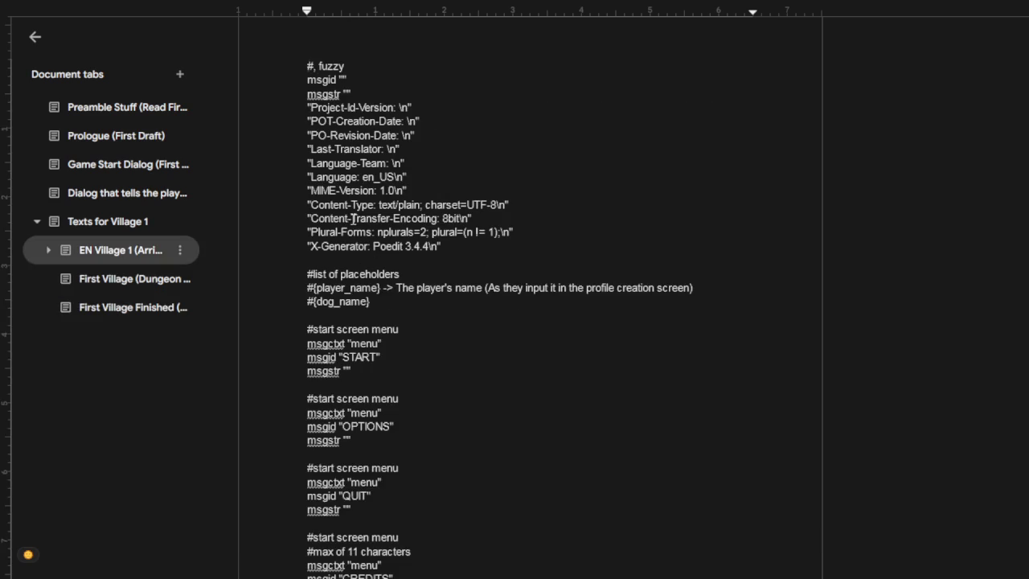
double_click(330, 343)
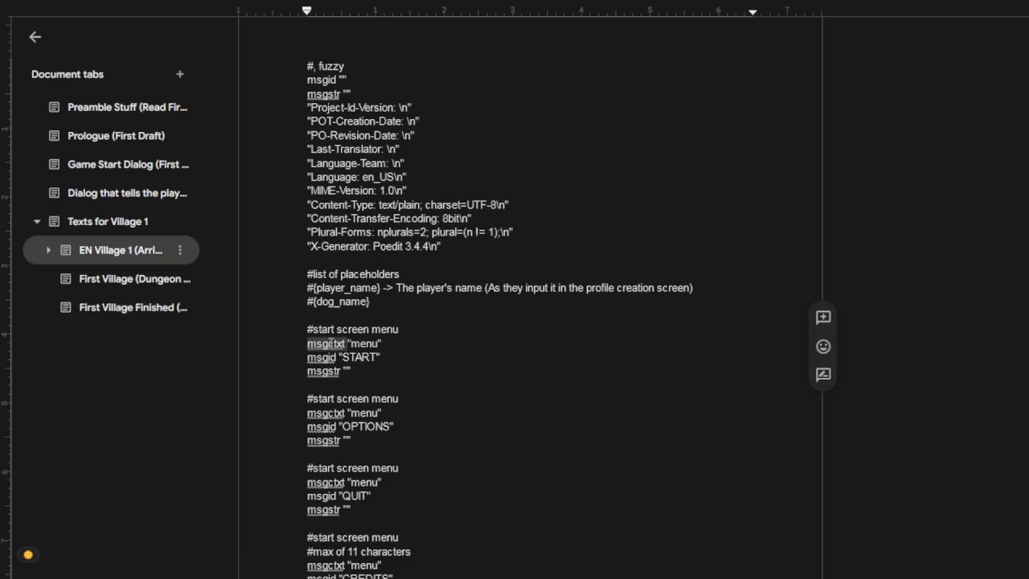
double_click(365, 344)
double_click(360, 412)
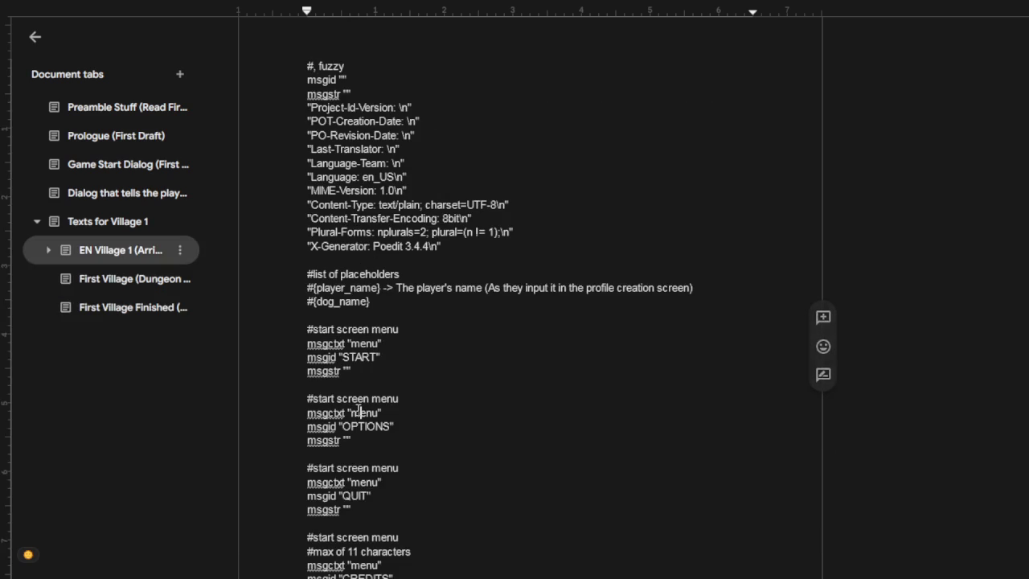
double_click(360, 483)
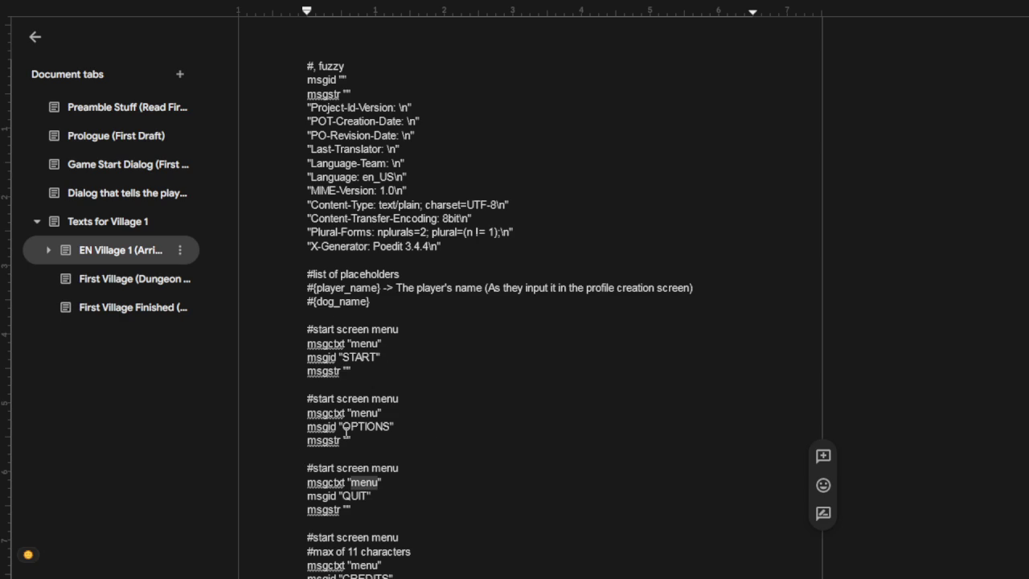
click(130, 308)
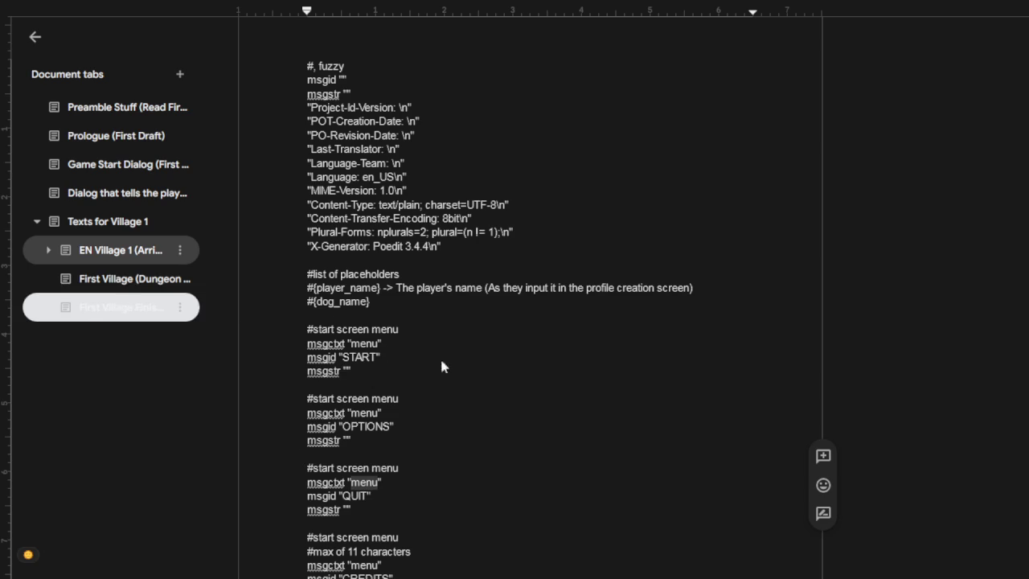
scroll(424, 320, down, 3)
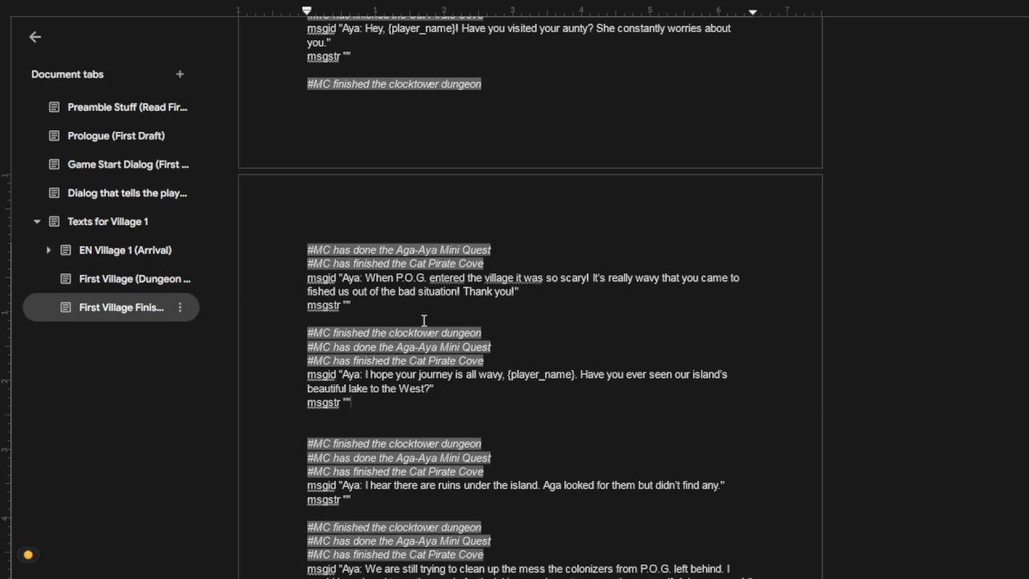
scroll(448, 303, down, 5)
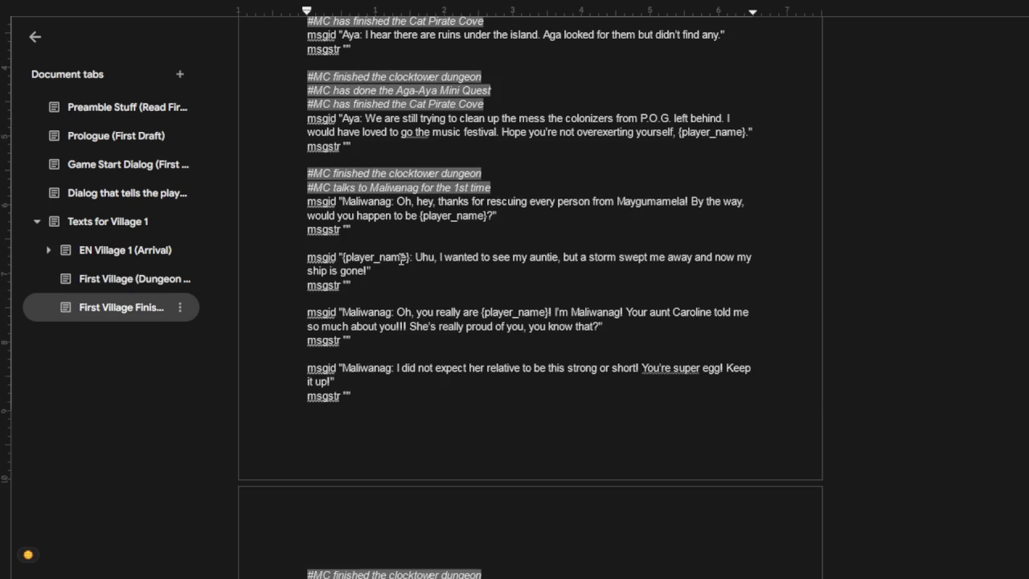
scroll(429, 296, down, 3)
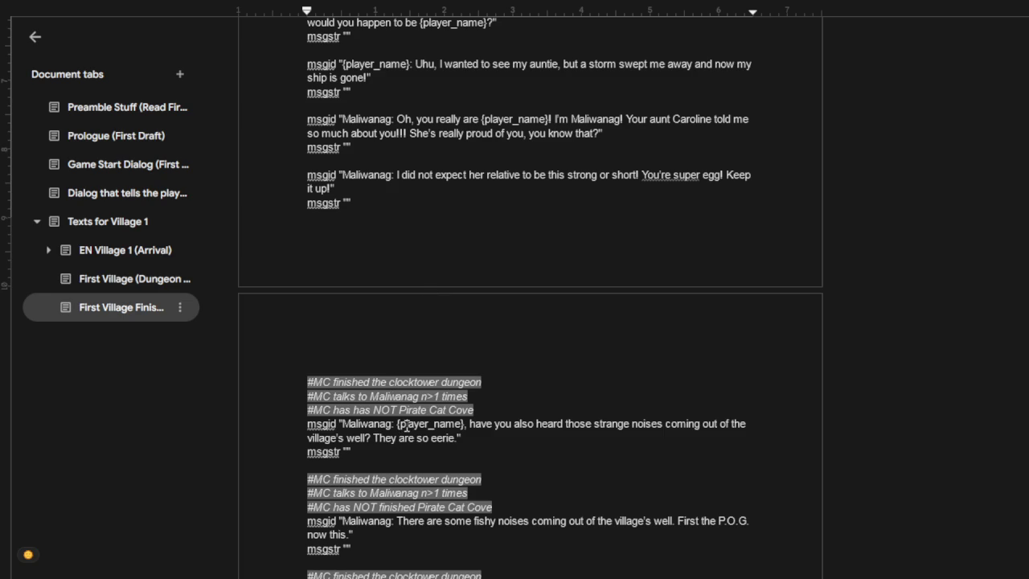
scroll(406, 426, down, 1)
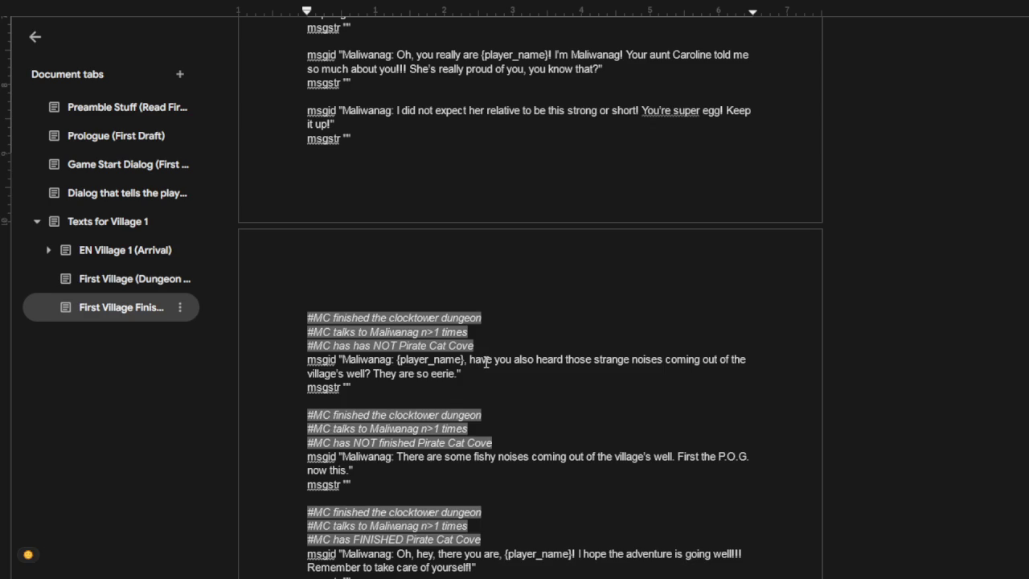
scroll(486, 363, down, 2)
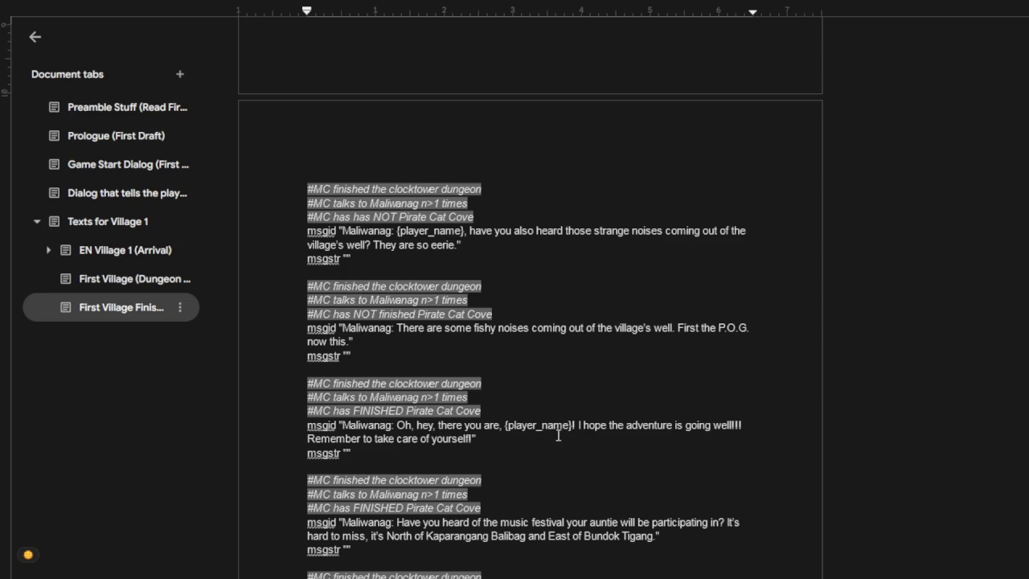
Step: Replace 'Bundok' with 'Mount' in Maliwanag's music festival line
scroll(566, 418, down, 2)
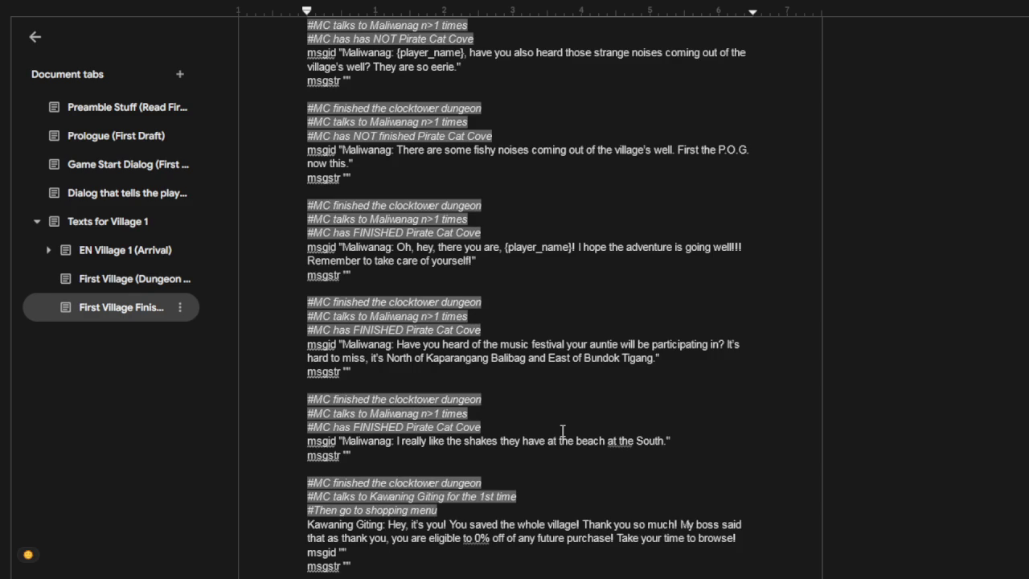
scroll(563, 430, down, 1)
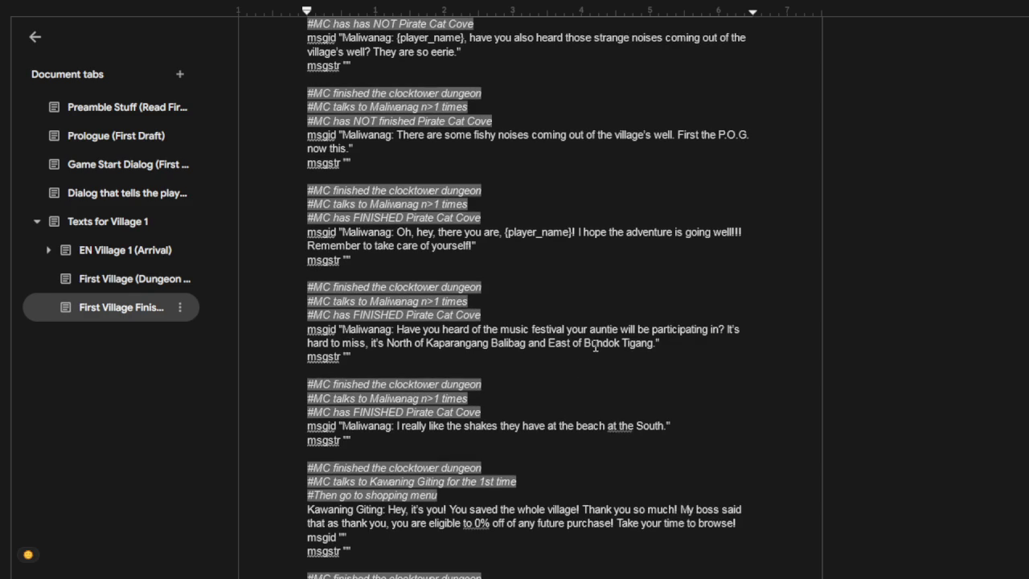
double_click(595, 344)
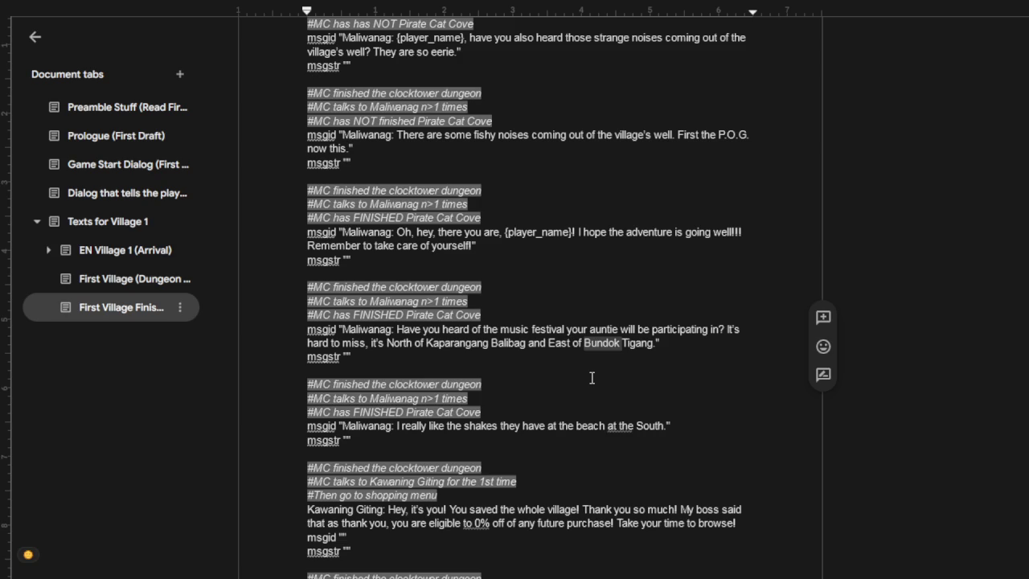
text(M)
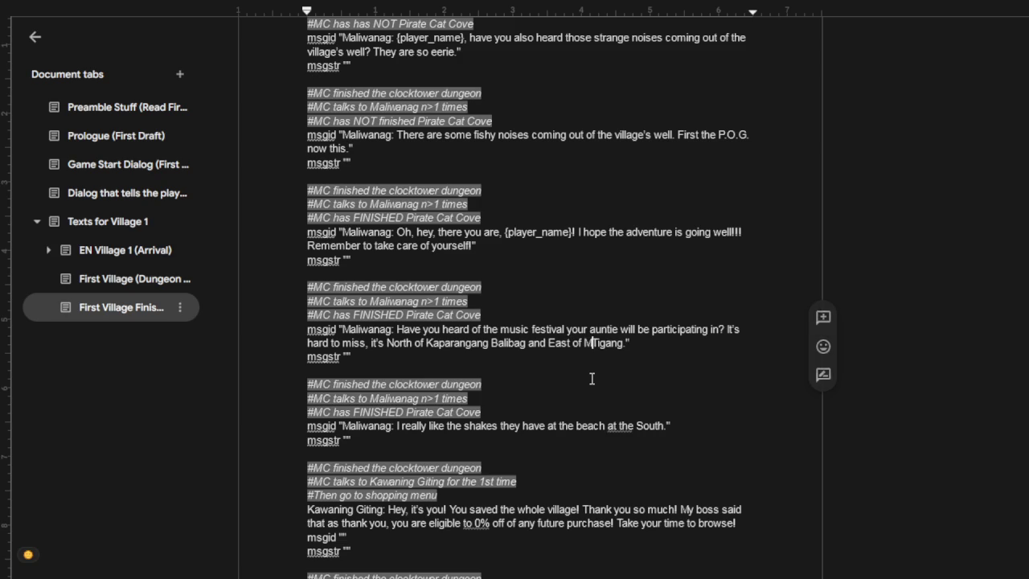
text(ount)
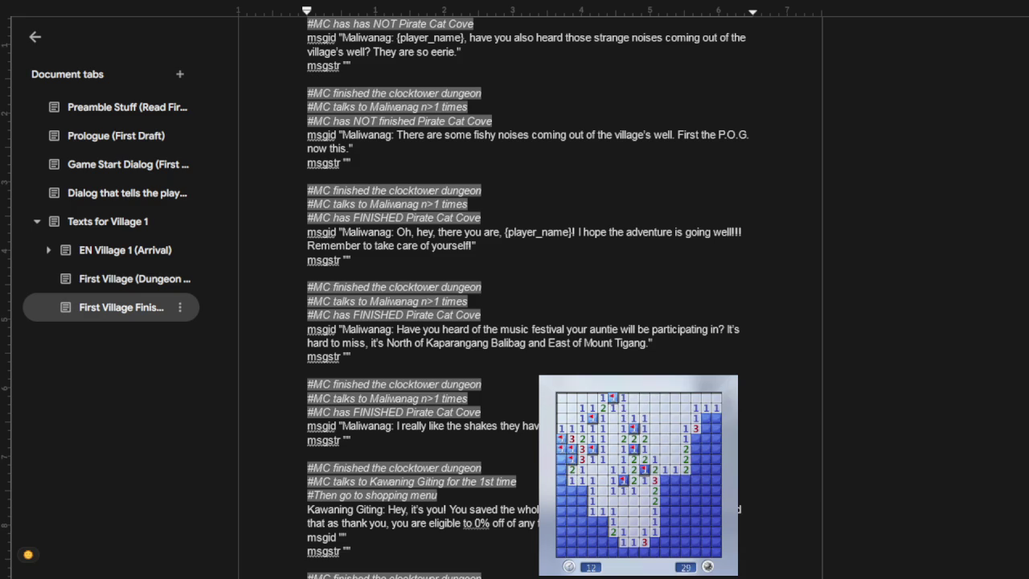
Step: Replace 'Kaparangang' with 'Field' so the line reads 'North of Balibag Field and East of Mount Tigang'
double_click(471, 343)
key(BackSpace)
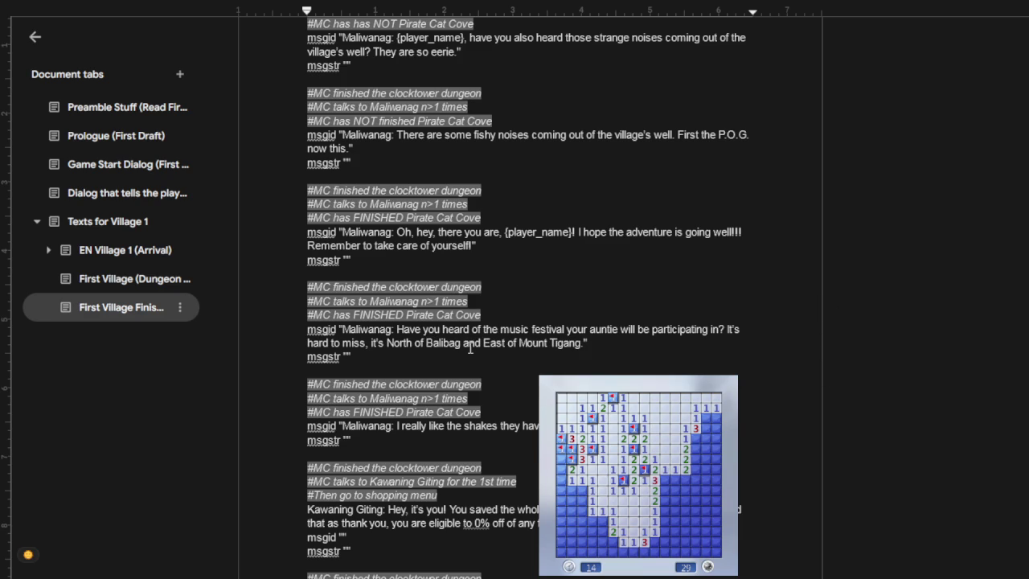
text(Field)
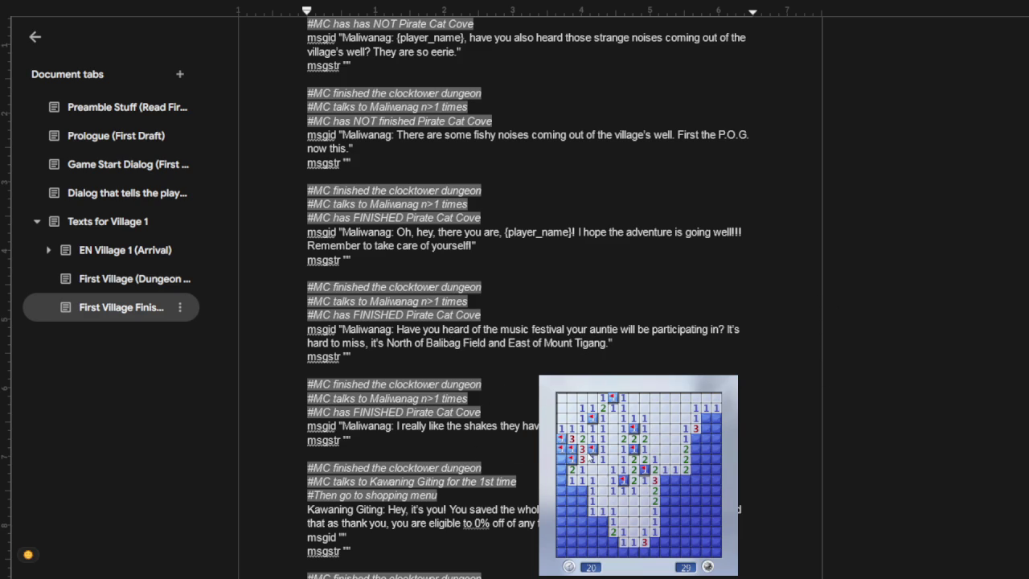
Step: Play a Minesweeper round, flagging mines and revealing safe cells until the last mine is flagged
right_click(580, 490)
click(571, 480)
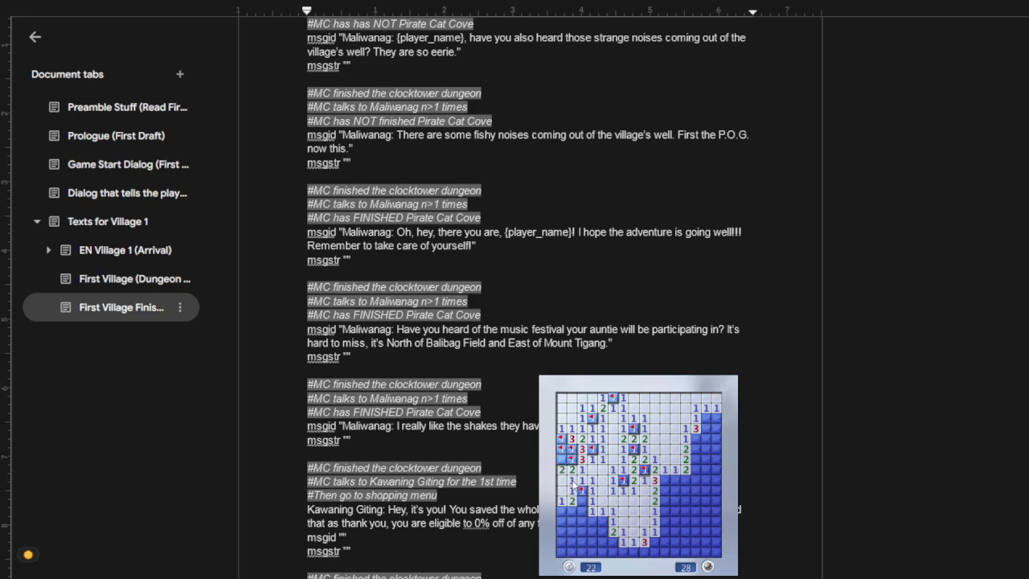
click(582, 500)
click(571, 510)
right_click(562, 510)
right_click(595, 521)
click(595, 531)
right_click(577, 521)
click(569, 521)
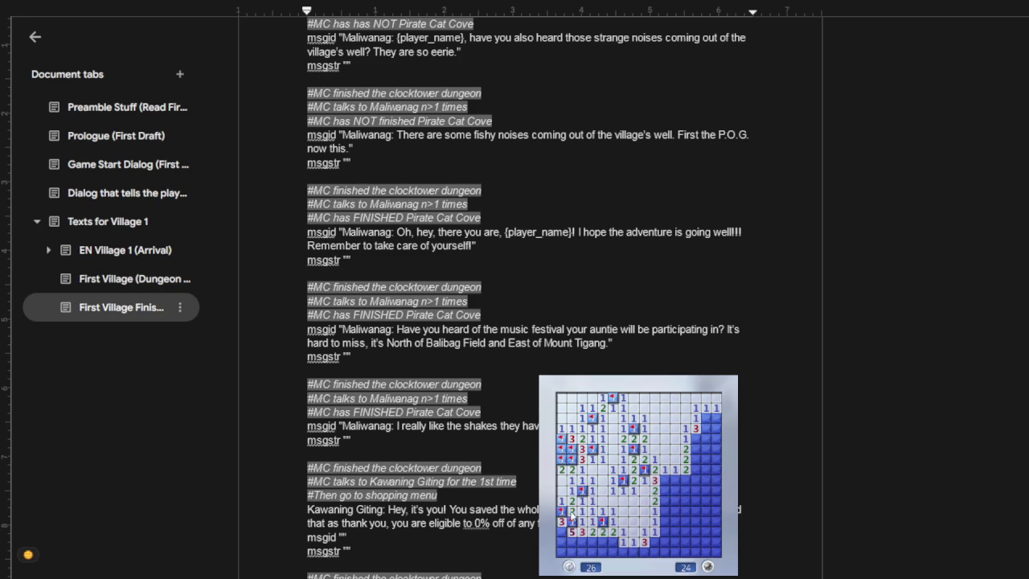
right_click(561, 532)
right_click(612, 541)
click(603, 552)
click(626, 552)
right_click(582, 542)
right_click(572, 542)
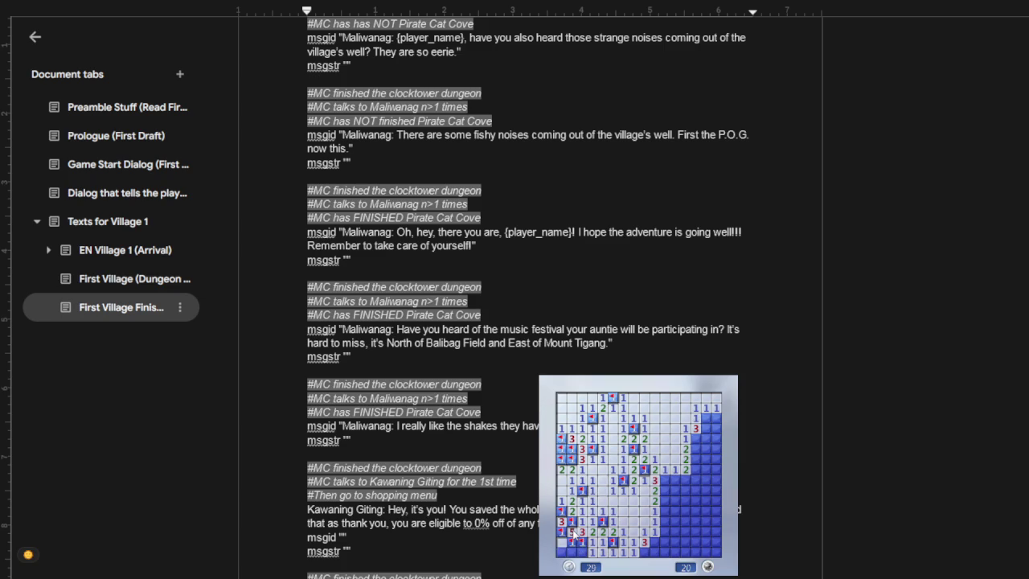
right_click(571, 553)
click(582, 552)
click(561, 552)
right_click(645, 553)
right_click(655, 542)
right_click(655, 552)
click(666, 531)
click(665, 553)
click(666, 521)
click(676, 521)
right_click(665, 511)
click(665, 501)
right_click(676, 511)
right_click(666, 480)
click(676, 490)
click(687, 500)
right_click(696, 501)
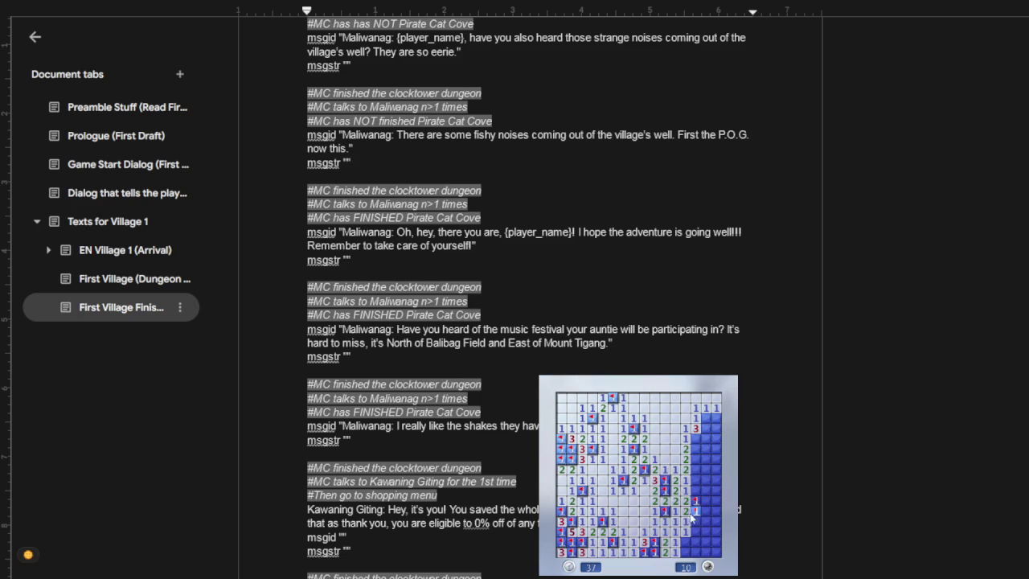
click(691, 518)
click(696, 490)
click(707, 491)
right_click(696, 469)
click(707, 479)
right_click(696, 459)
click(696, 449)
right_click(697, 439)
right_click(707, 439)
click(706, 428)
right_click(706, 418)
click(717, 429)
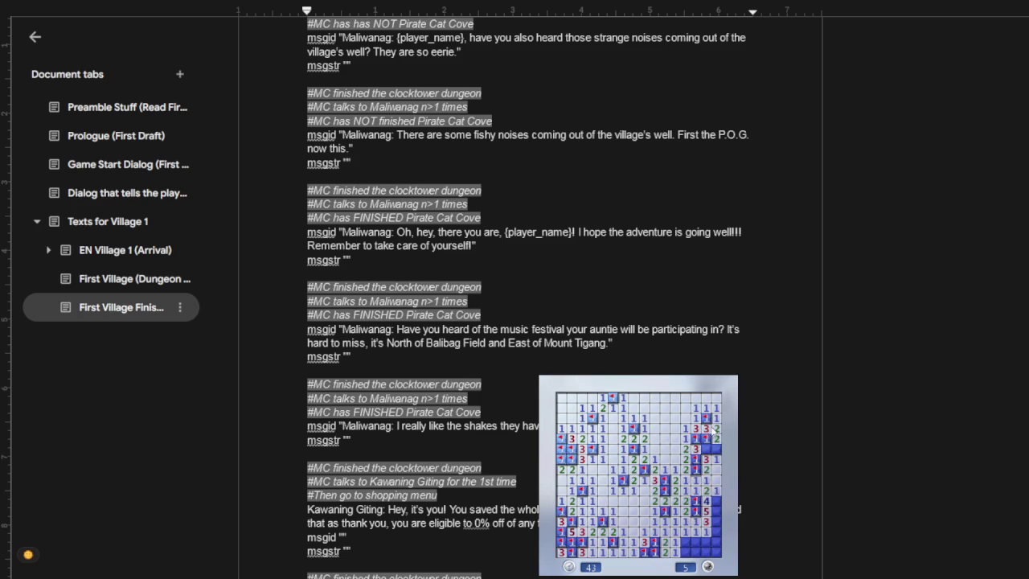
click(706, 449)
right_click(717, 449)
right_click(717, 500)
right_click(718, 511)
right_click(718, 521)
click(706, 531)
right_click(686, 542)
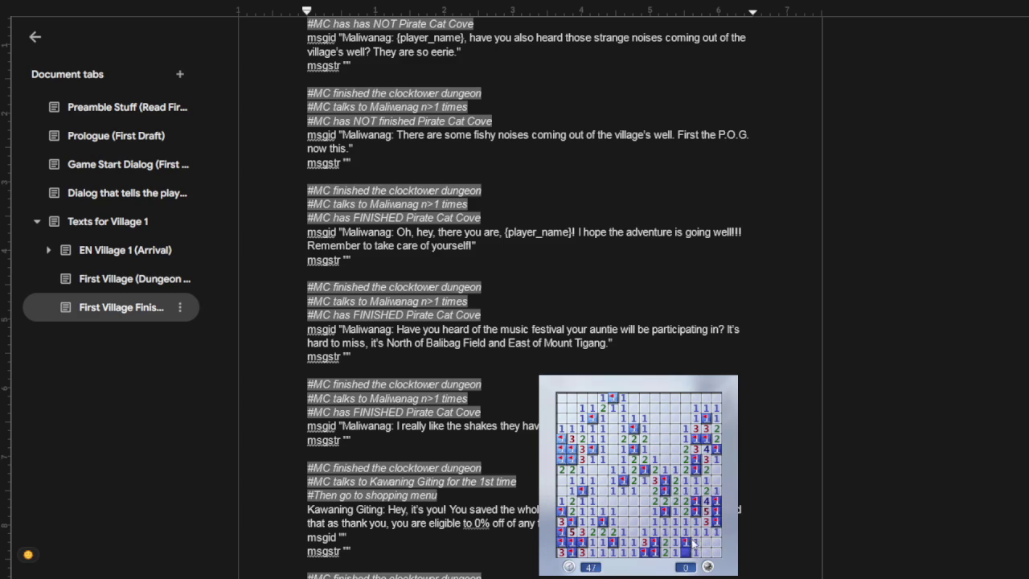
Step: Start a new Minesweeper game and play it, flagging and chording, until a mine goes off
key(F2)
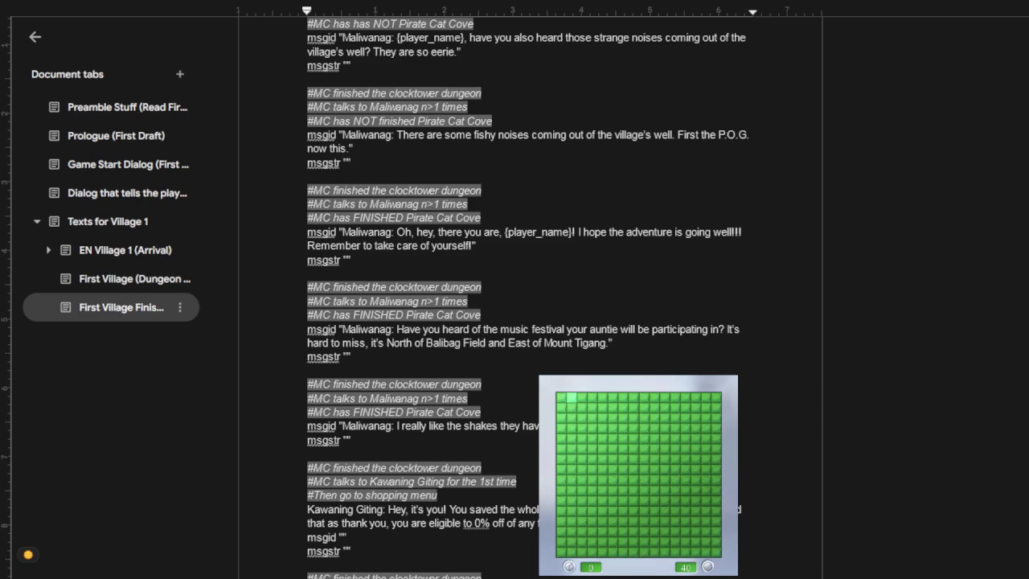
click(673, 499)
right_click(653, 470)
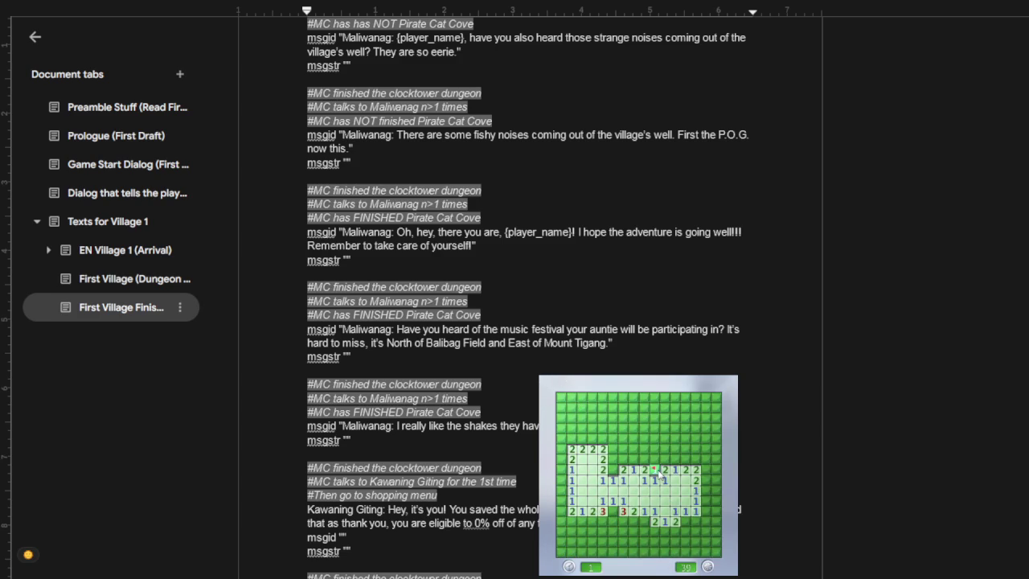
right_click(612, 470)
right_click(612, 459)
middle_click(623, 470)
middle_click(623, 459)
middle_click(617, 449)
right_click(592, 438)
right_click(582, 438)
middle_click(572, 449)
right_click(561, 449)
middle_click(571, 438)
middle_click(572, 459)
right_click(561, 470)
middle_click(571, 480)
middle_click(572, 479)
right_click(561, 500)
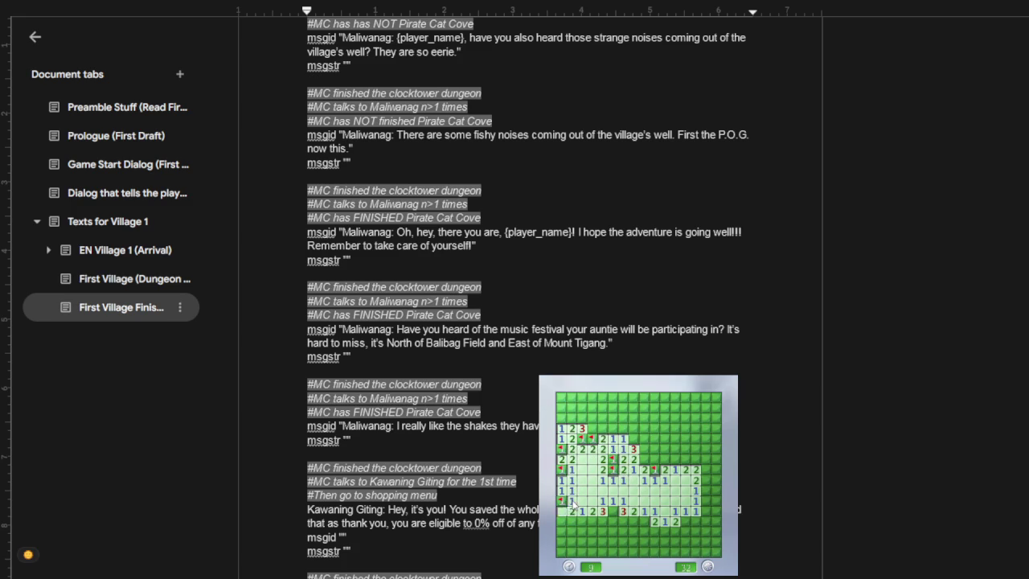
middle_click(571, 510)
right_click(582, 521)
middle_click(592, 532)
right_click(603, 521)
middle_click(600, 533)
right_click(592, 551)
middle_click(602, 541)
right_click(613, 521)
right_click(623, 521)
right_click(612, 510)
right_click(643, 520)
middle_click(633, 532)
right_click(634, 541)
right_click(664, 531)
right_click(664, 541)
middle_click(674, 552)
right_click(684, 521)
middle_click(685, 531)
right_click(695, 541)
middle_click(697, 545)
middle_click(696, 521)
right_click(706, 491)
middle_click(715, 487)
right_click(717, 469)
middle_click(707, 459)
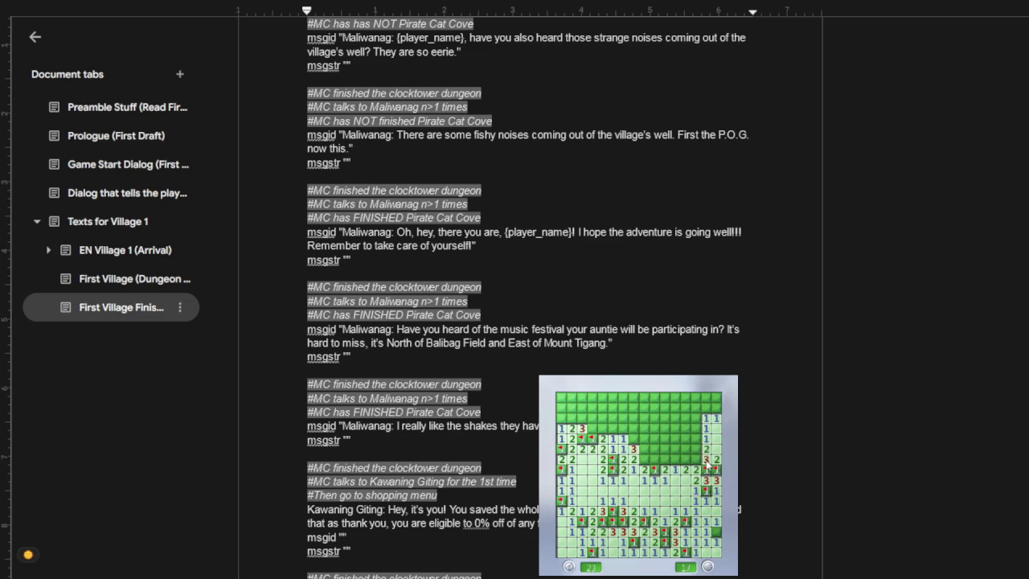
right_click(696, 459)
middle_click(696, 449)
right_click(696, 438)
middle_click(696, 428)
right_click(685, 459)
middle_click(686, 448)
middle_click(685, 448)
right_click(675, 439)
middle_click(665, 459)
right_click(654, 448)
click(637, 438)
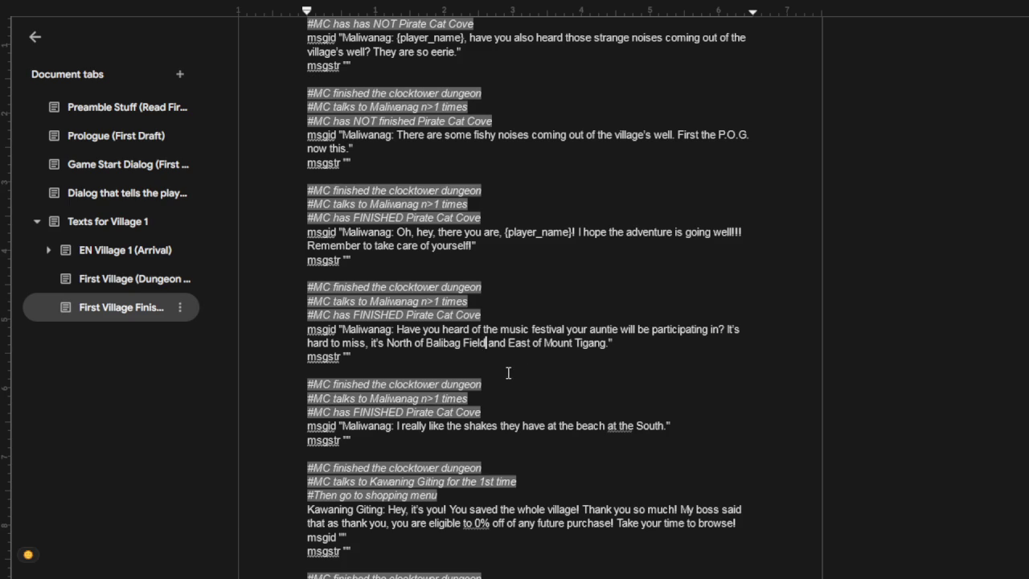
Step: Add 'You should try them.' after 'South.' on Maliwanag's beach shakes line
scroll(509, 374, down, 3)
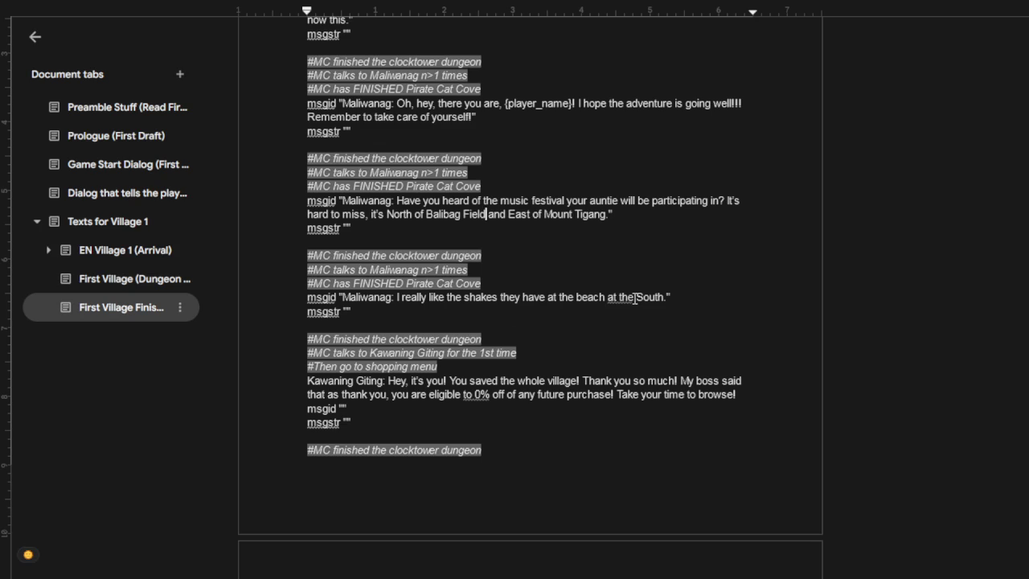
click(663, 297)
text(You should try th)
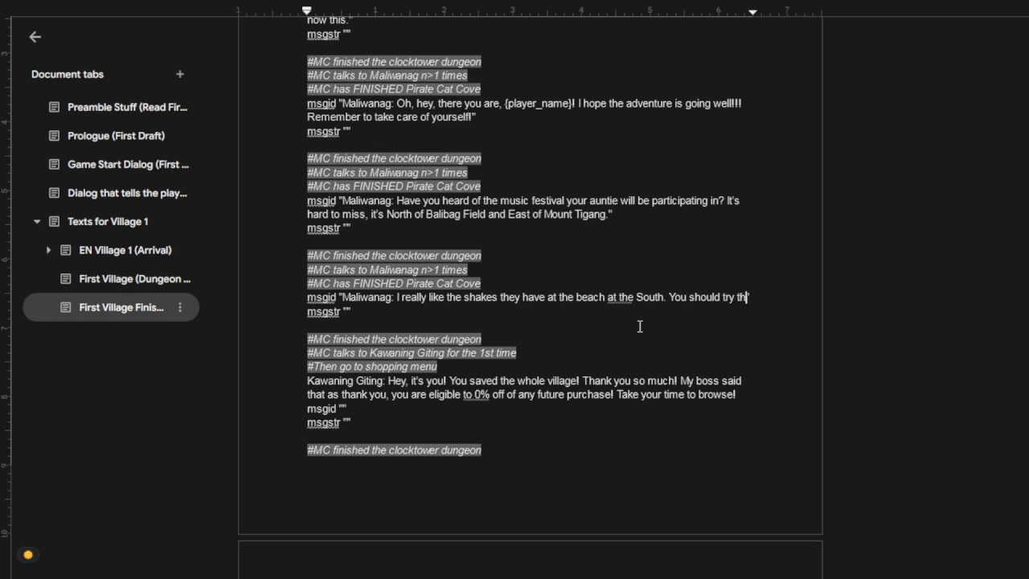
text(em.)
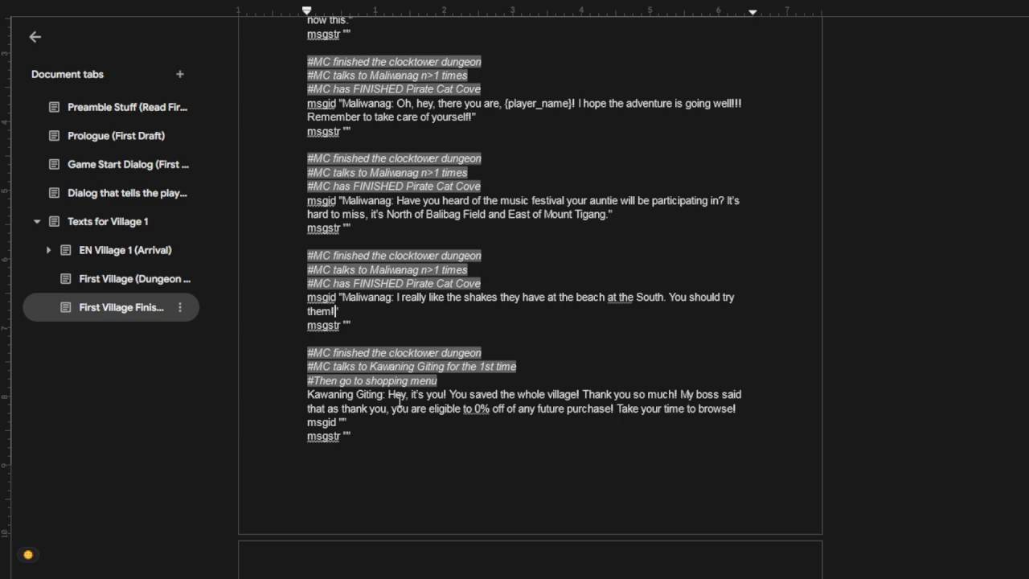
scroll(441, 392, down, 3)
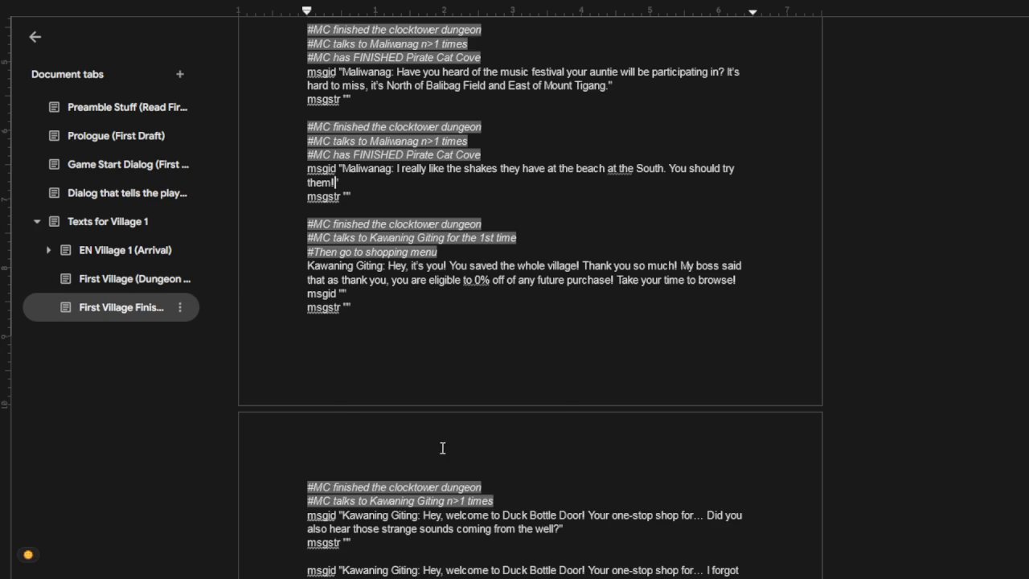
scroll(442, 448, down, 3)
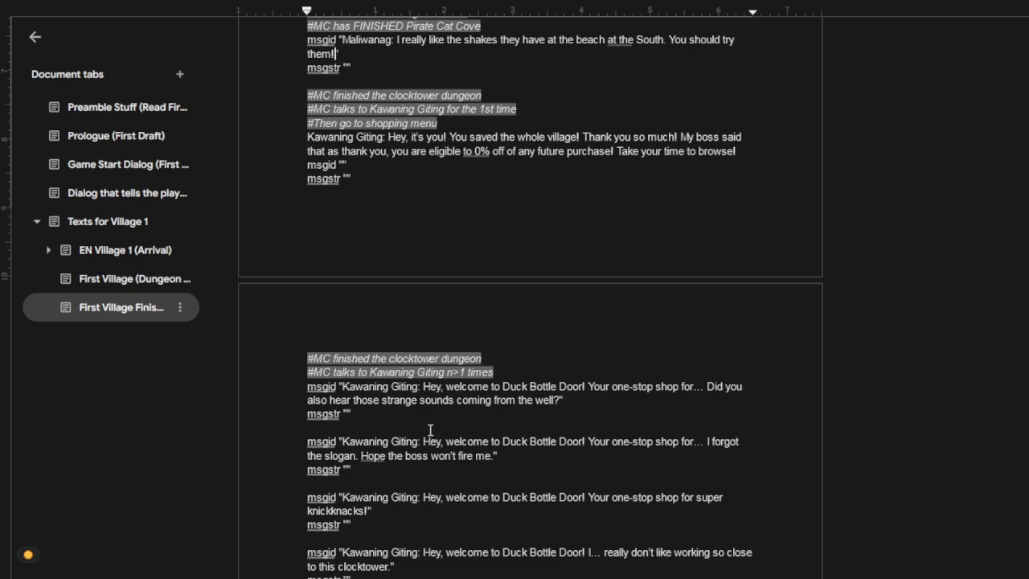
double_click(509, 399)
text(out )
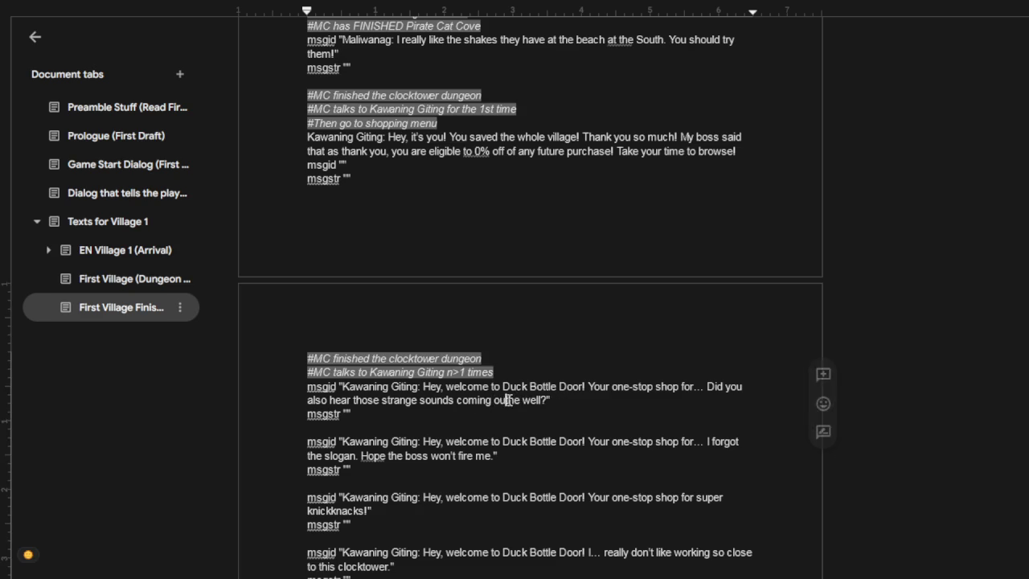
text(of)
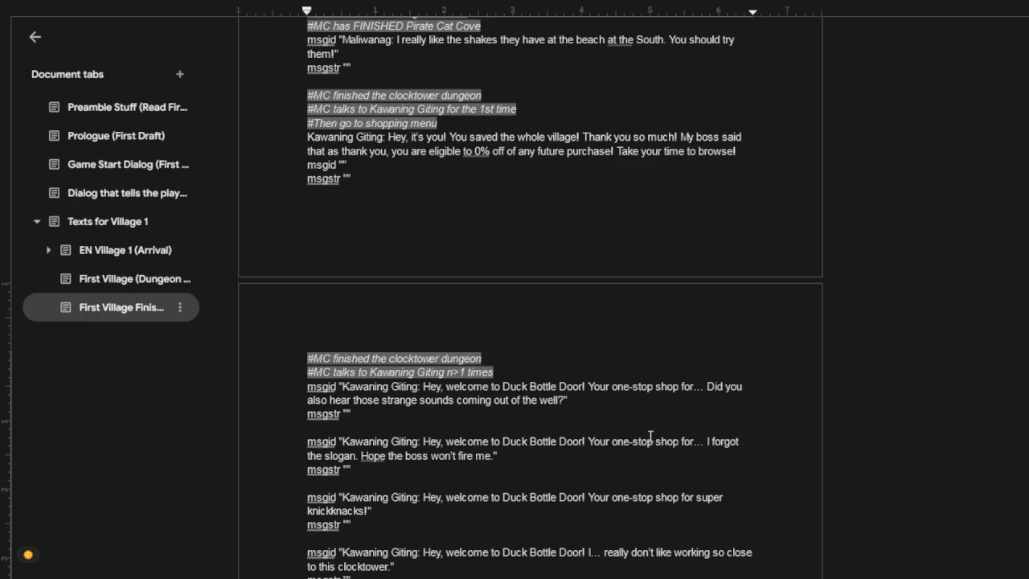
scroll(654, 426, down, 2)
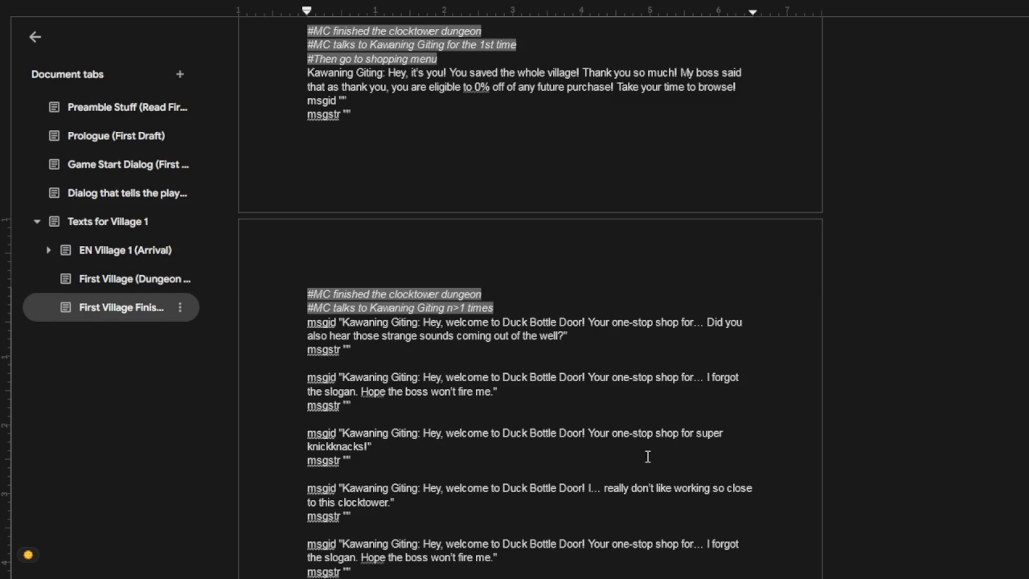
scroll(648, 454, down, 2)
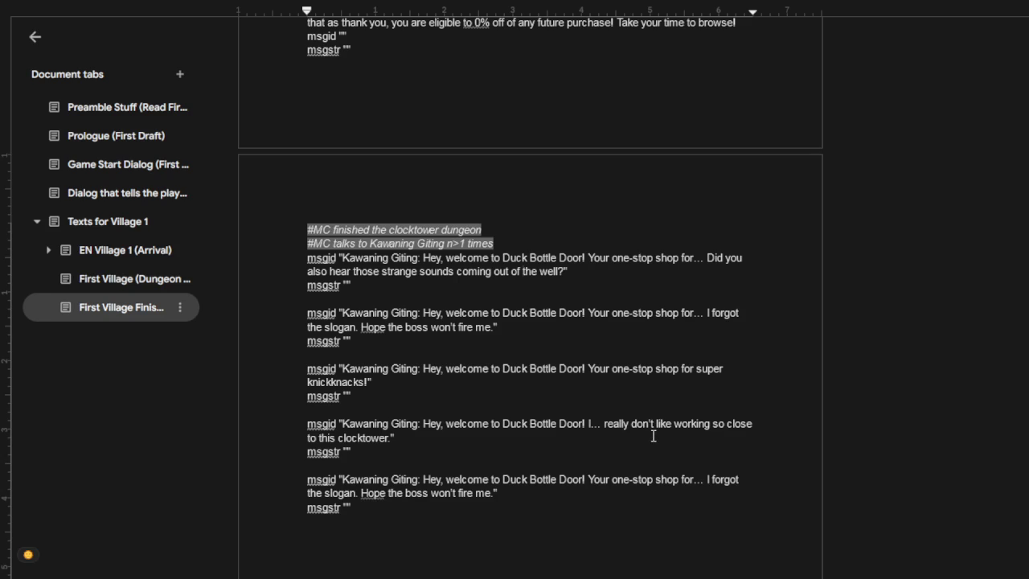
scroll(653, 436, down, 3)
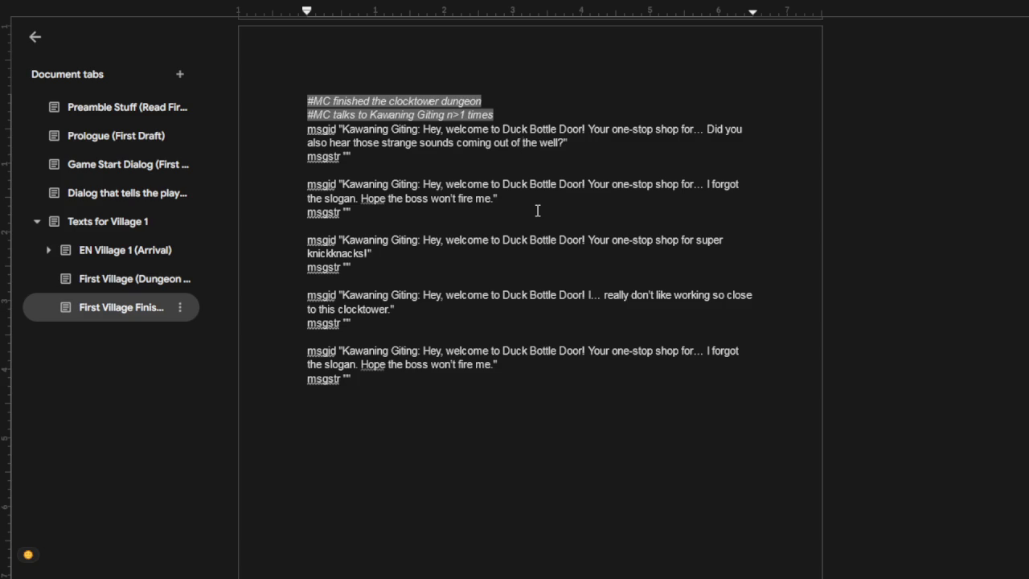
Step: Replace the tail of the last Kawaning Giting line with 'something... or so.'
click(708, 351)
key(ctrl+shift+Down)
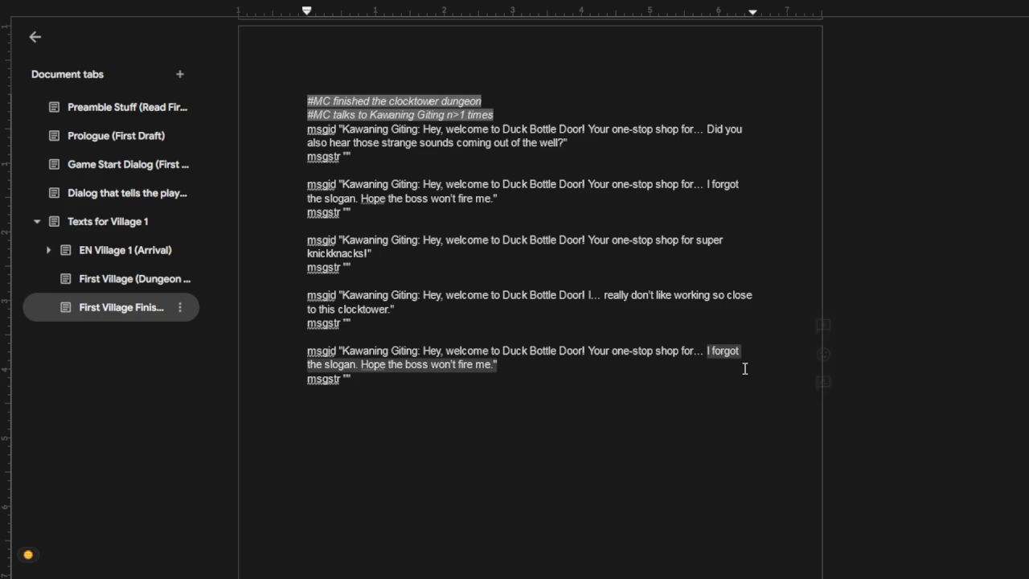
text(Do people)
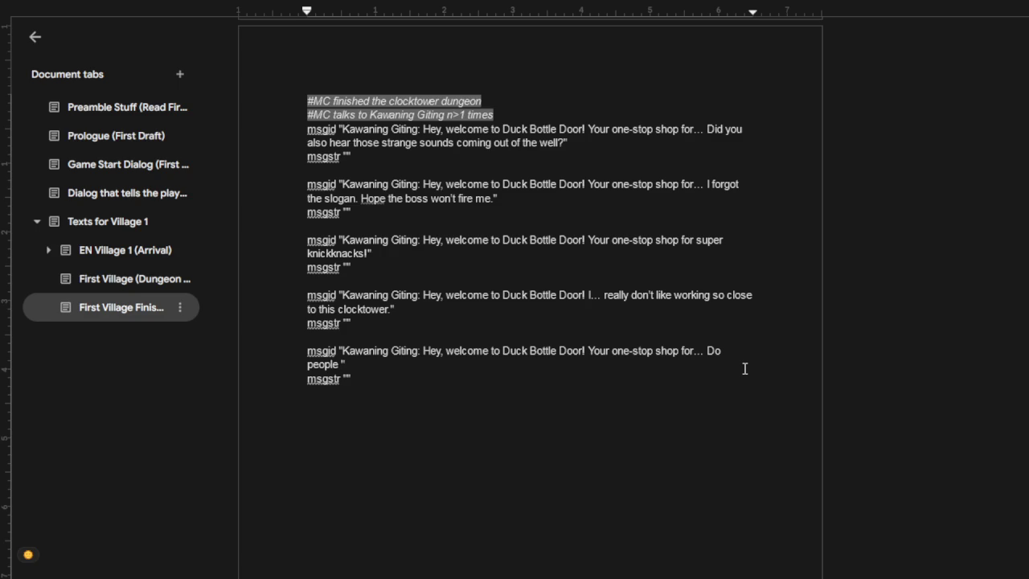
key(BackSpace)
key(BackSpace)
key(BackSpace)
key(BackSpace)
key(BackSpace)
key(BackSpace)
key(BackSpace)
key(BackSpace)
key(BackSpace)
key(BackSpace)
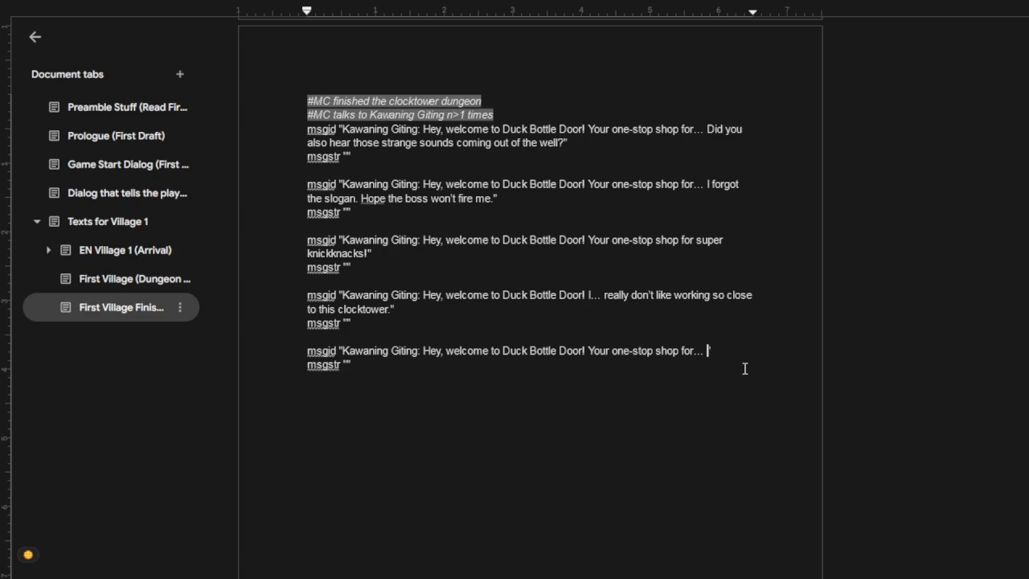
text(Pe)
key(BackSpace)
key(BackSpace)
text(People get)
key(BackSpace)
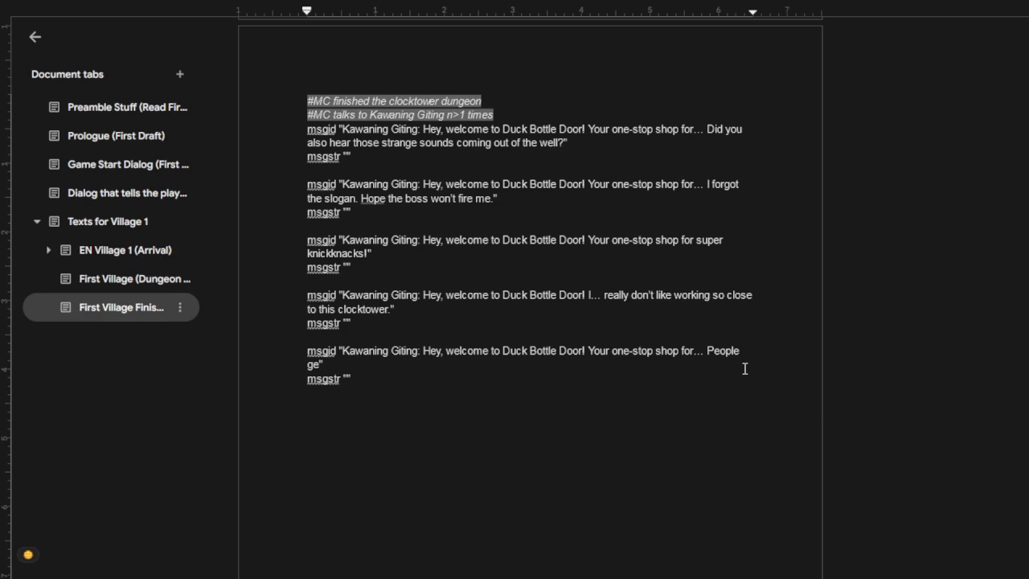
key(shift+Left)
key(shift+Left)
key(shift+Left)
key(shift+Left)
key(shift+Left)
key(shift+Left)
key(shift+Left)
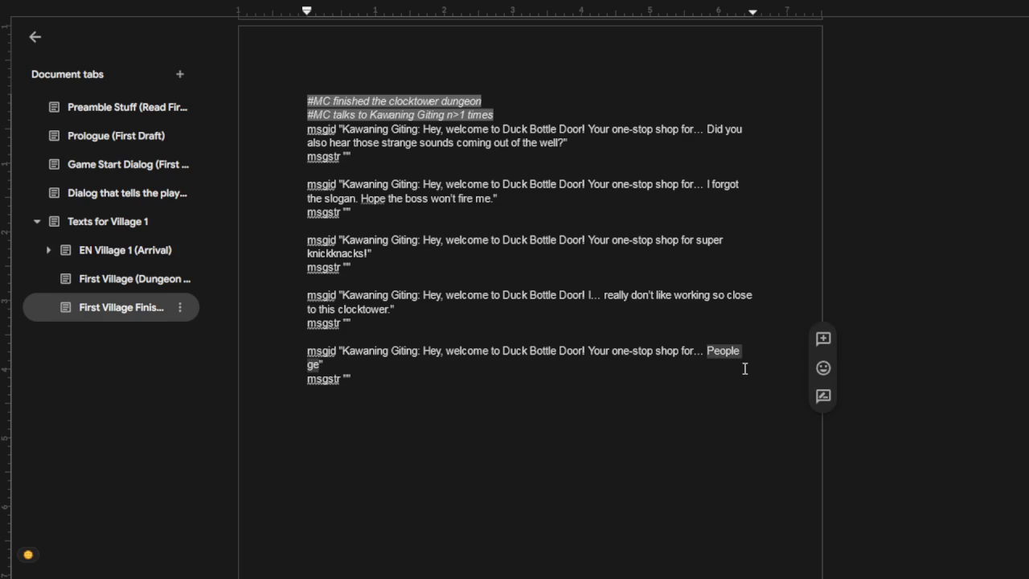
text(something)
key(BackSpace)
text(... )
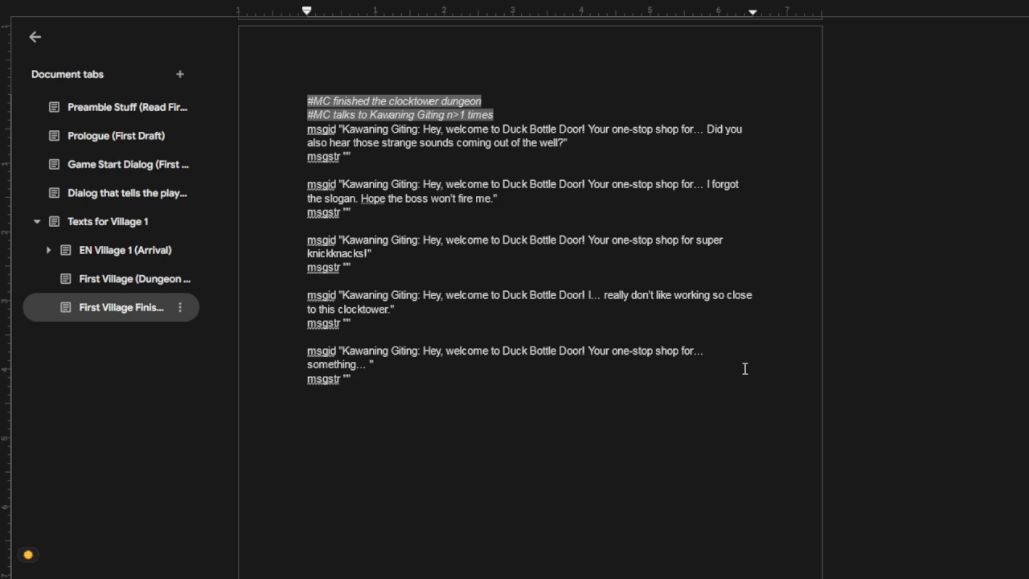
text(or so.)
click(394, 322)
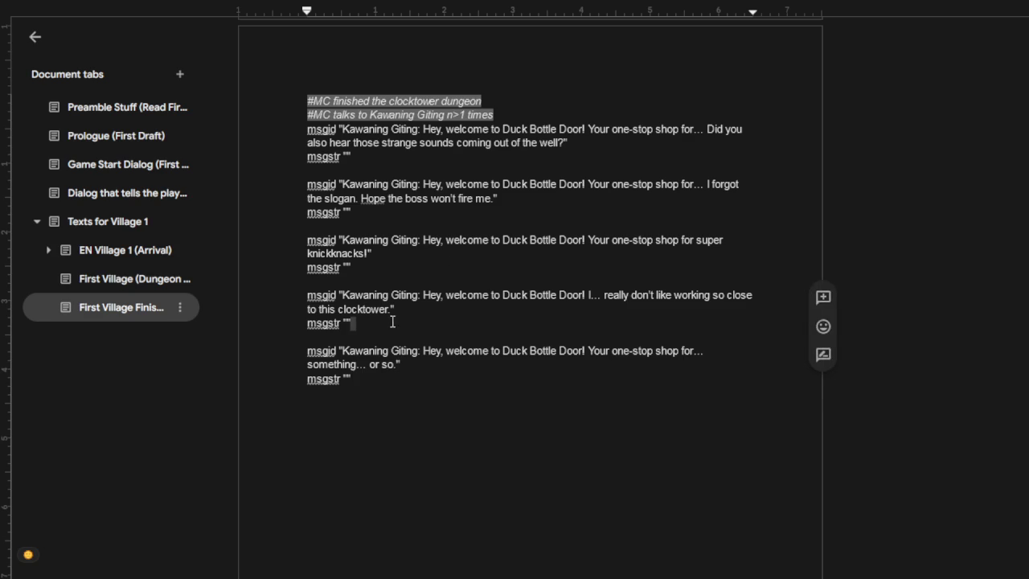
Step: Move the clocktower complaint entry up to sit under the n>1 times condition comments
drag(375, 322, 307, 292)
key(ctrl+c)
key(BackSpace)
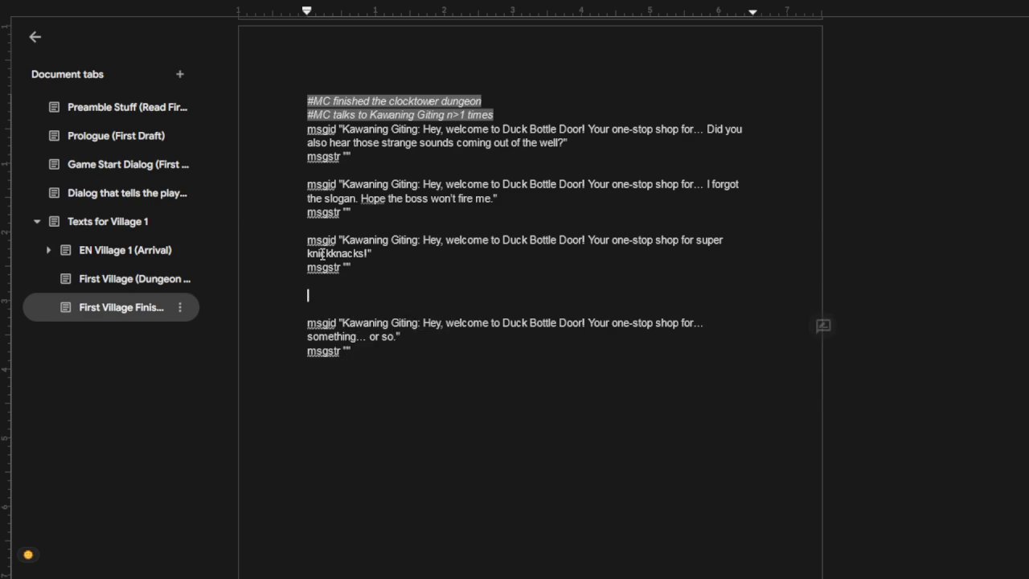
scroll(323, 254, up, 3)
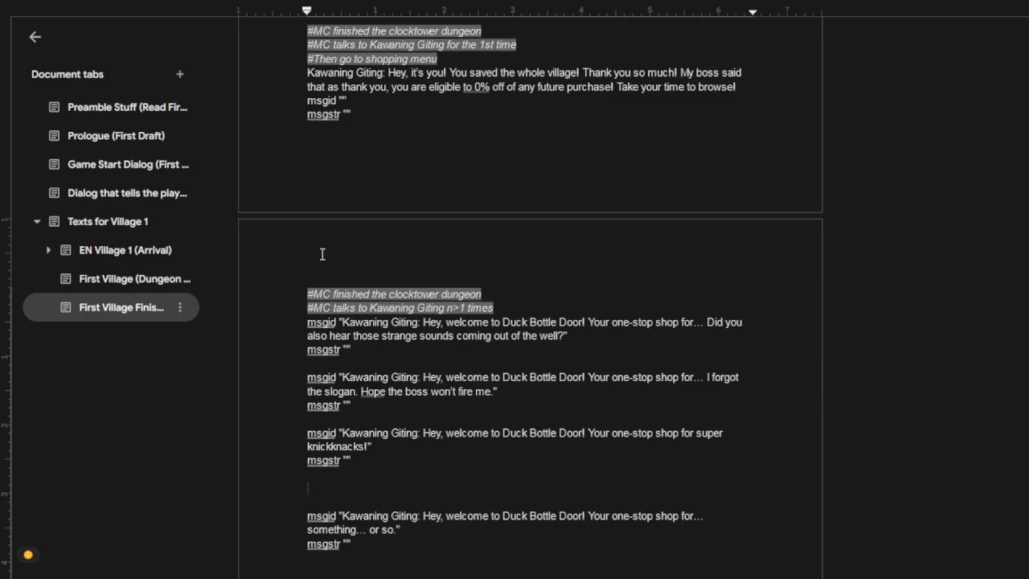
click(501, 307)
key(Return)
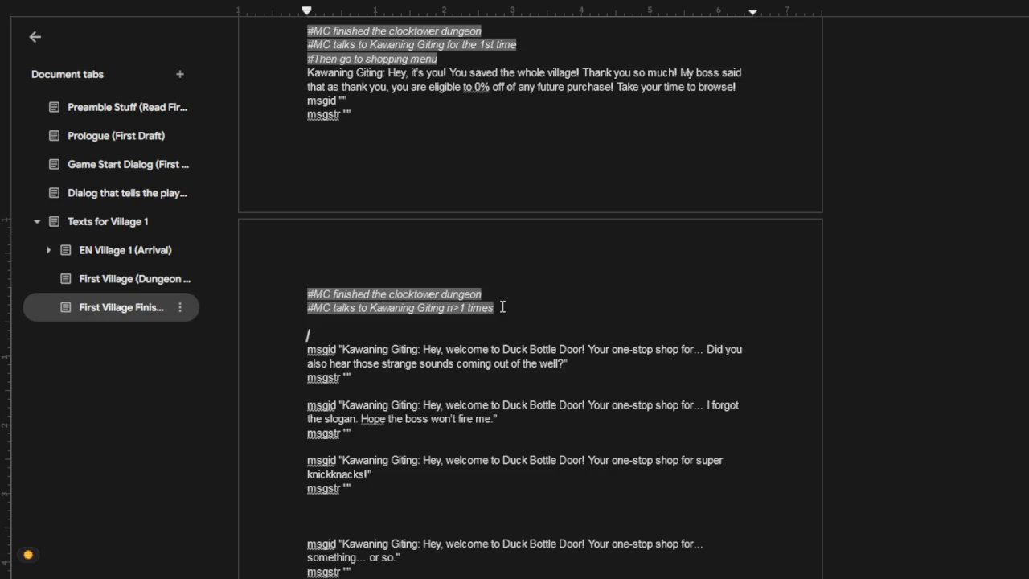
key(ctrl+v)
Step: Add a '#MC has not finished Cat Pirate Cove' condition line below n>1 times
key(Up)
key(Up)
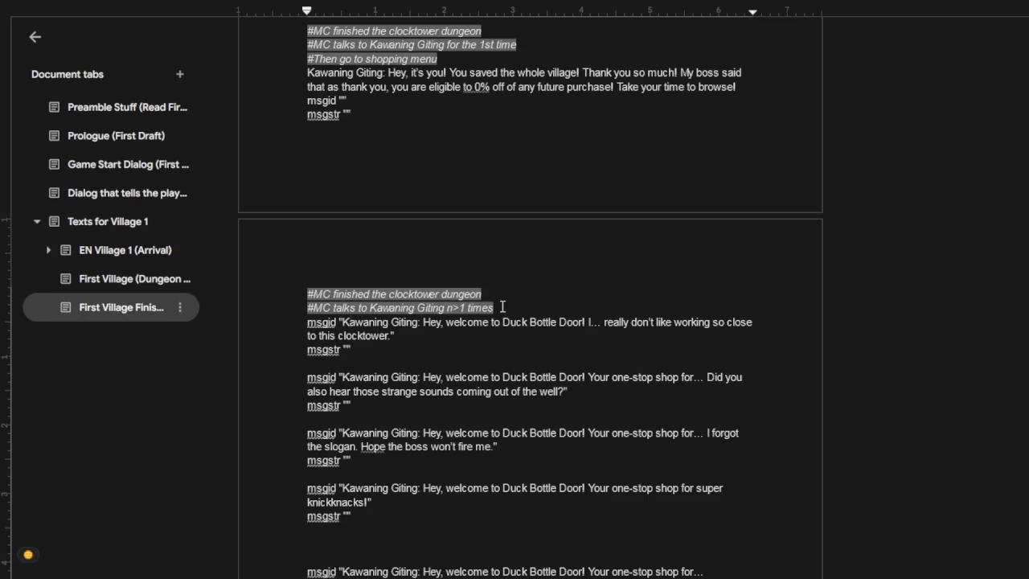
key(Up)
key(Home)
key(End)
key(Return)
text(#MC has not finished Cat Pirate Cove)
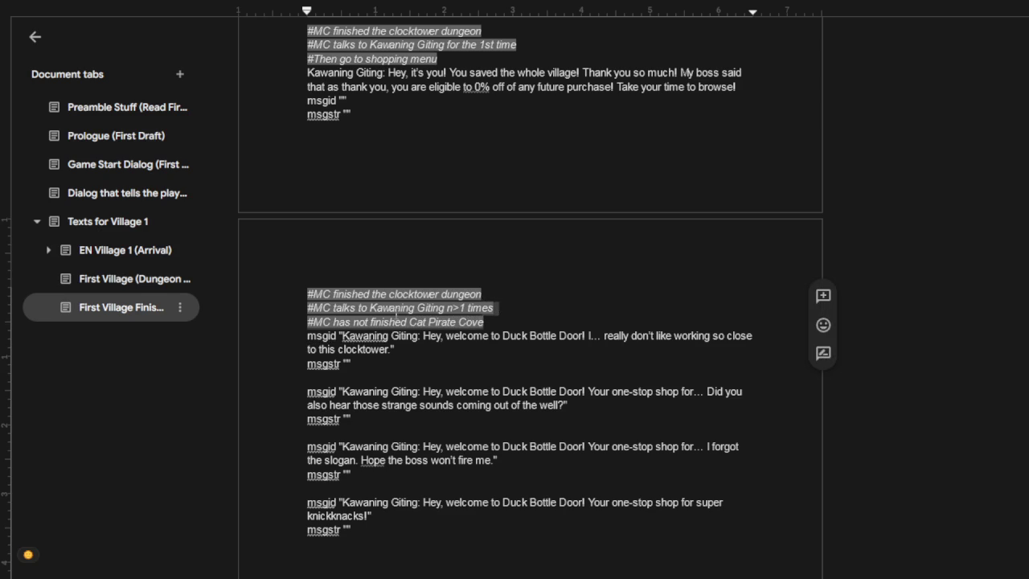
double_click(363, 322)
Step: Capitalize NOT in the clocktower condition and add 'has FINISHED Cat Pirate Cove' comments above the second shop line
text(NOT)
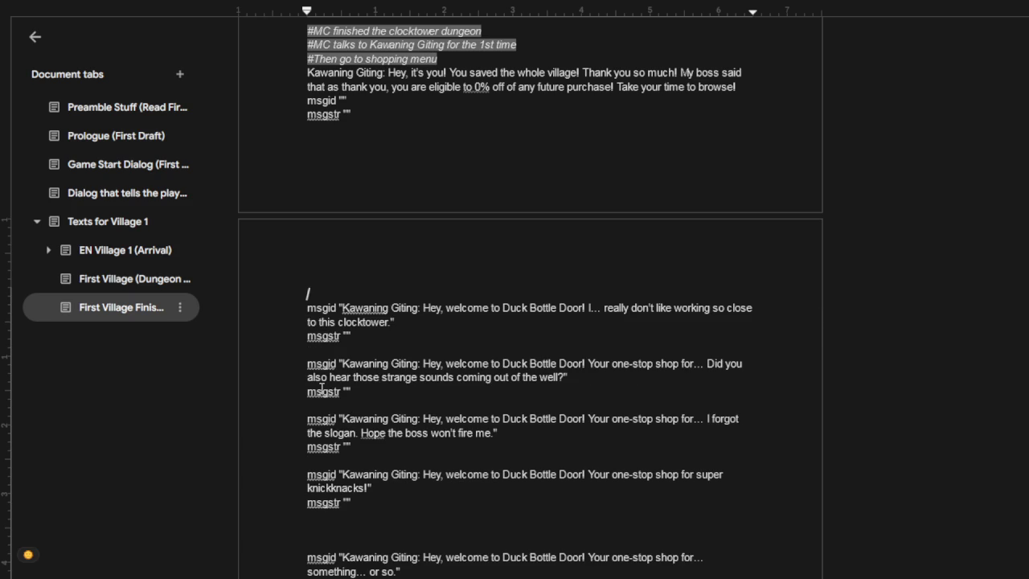
click(338, 378)
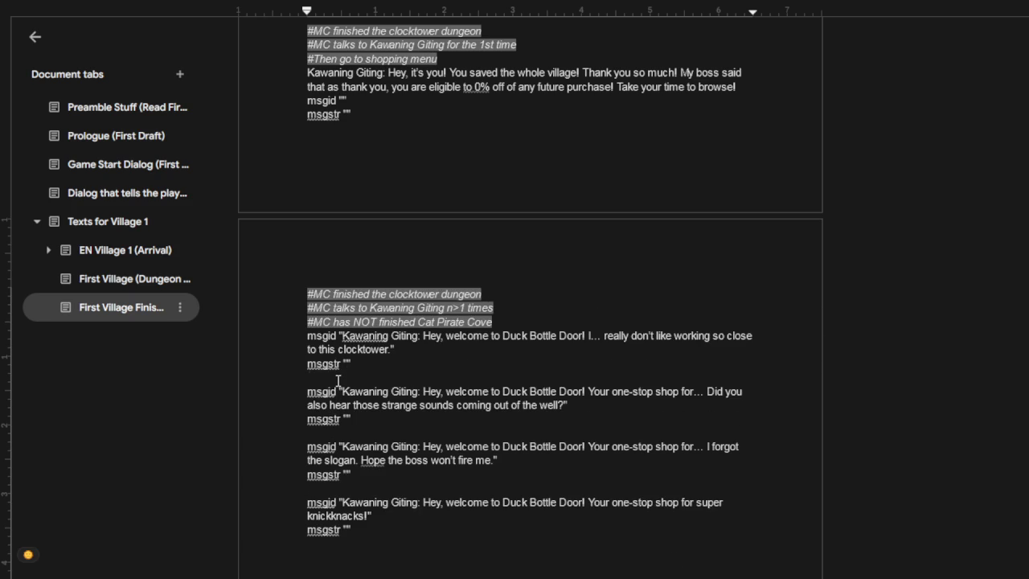
key(Return)
text(#MC finished the clocktower dungeon #MC talks to Kawaning Giting n>1 times #MC has NOT finished Cat Pirate Cove)
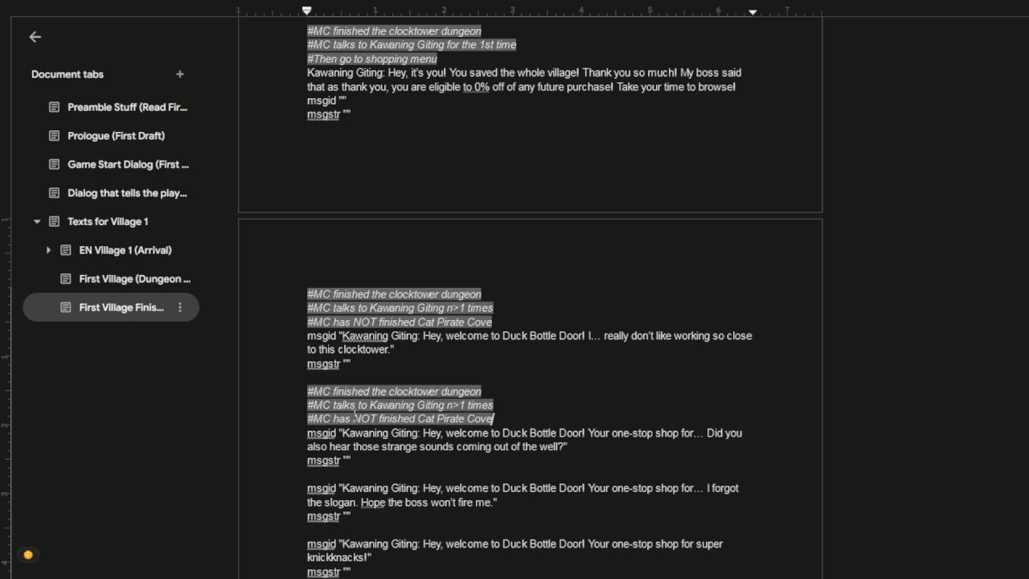
double_click(363, 419)
key(BackSpace)
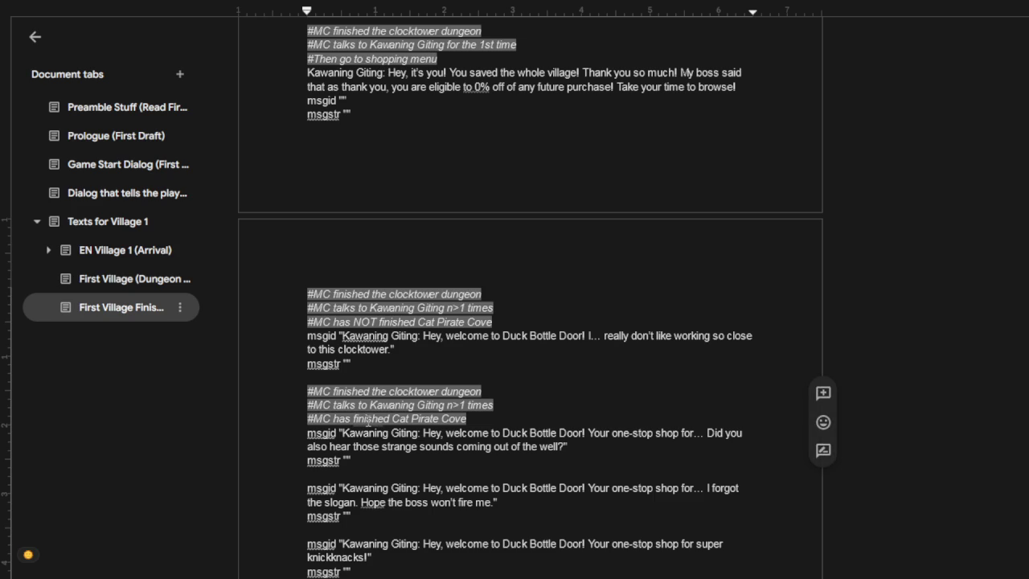
double_click(368, 419)
text(FINISHED)
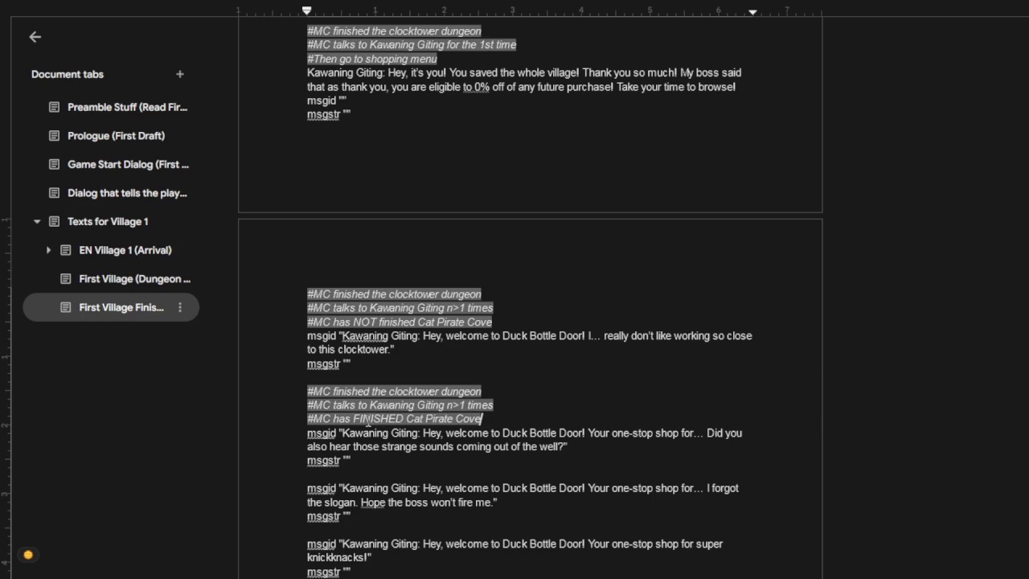
Step: Paste the three FINISHED Cat Pirate Cove comment lines above the third, fourth and last shop lines
click(313, 471)
key(Return)
text(#MC finished the clocktower dungeon #MC talks to Kawaning Giting n>1 times #MC has FINISHED Cat Pirate Cove)
scroll(350, 531, down, 2)
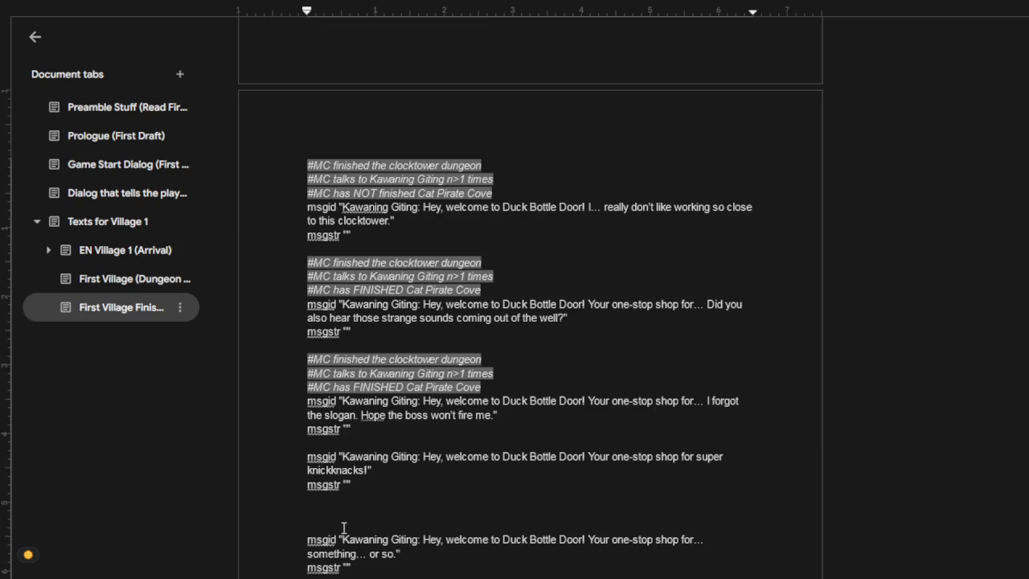
click(342, 444)
key(Return)
text(#MC finished the clocktower dungeon #MC talks to Kawaning Giting n>1 times #MC has FINISHED Cat Pirate Cove)
scroll(345, 450, down, 2)
click(325, 442)
key(BackSpace)
text(#MC finished the clocktower dungeon #MC talks to Kawaning Giting n>1 times #MC has FINISHED Cat Pirate Cove)
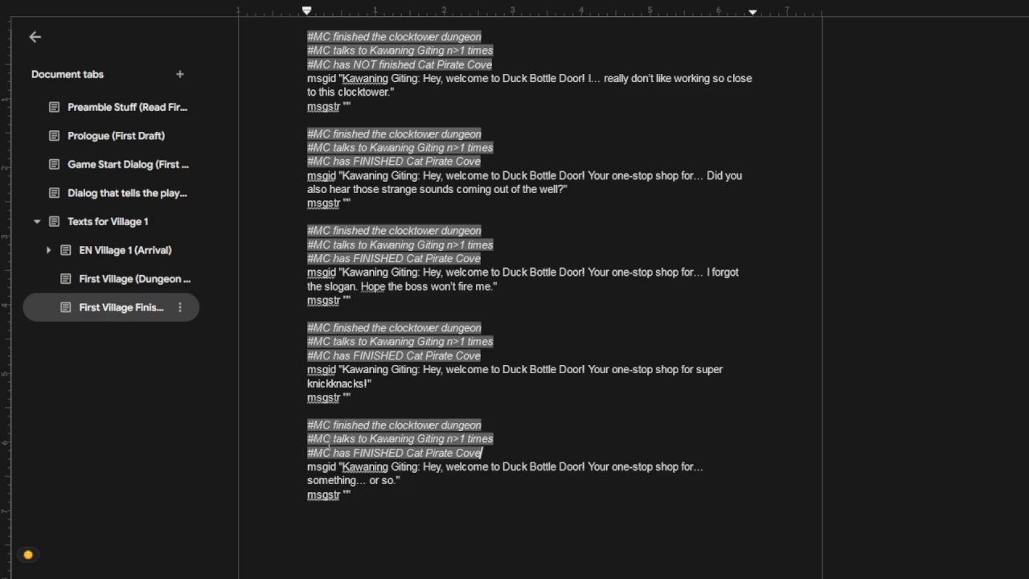
scroll(434, 201, up, 1)
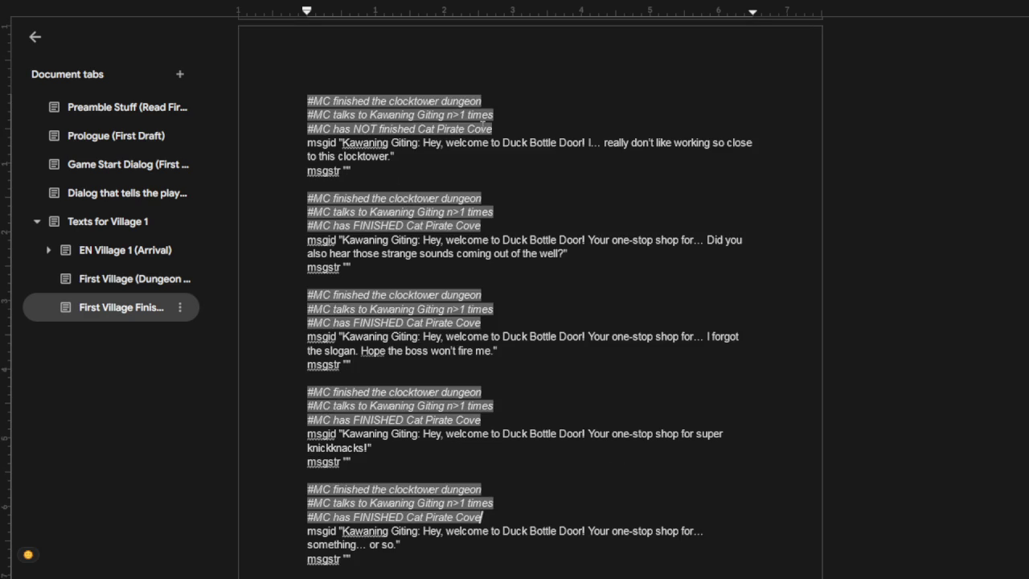
mouse_move(353, 171)
mouse_down()
mouse_move(324, 142)
mouse_move(309, 101)
mouse_up()
key(ctrl+c)
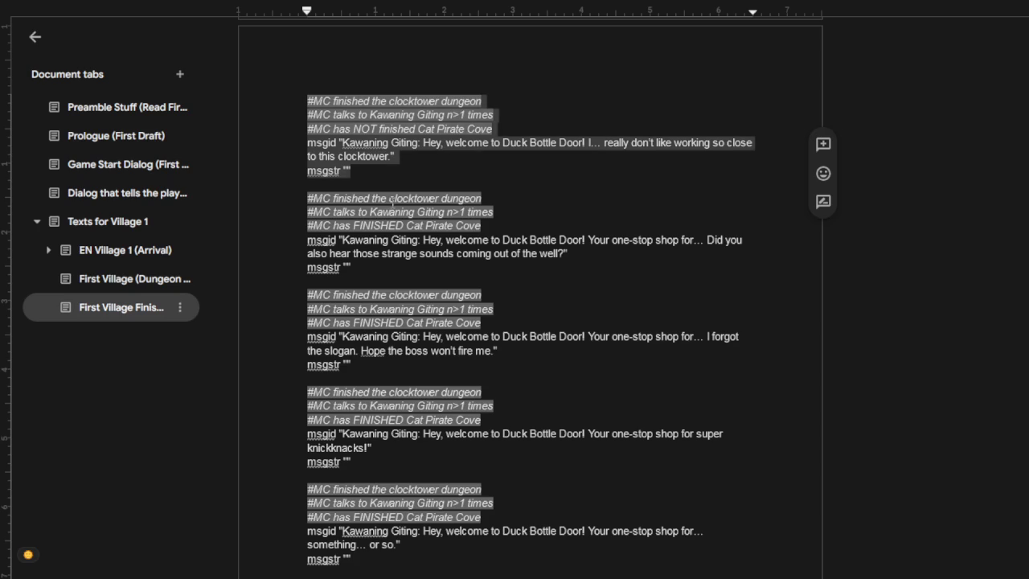
Step: Cut the clocktower entry with its condition comments and tidy the leftover empty lines
drag(402, 167, 299, 107)
key(BackSpace)
scroll(384, 228, up, 2)
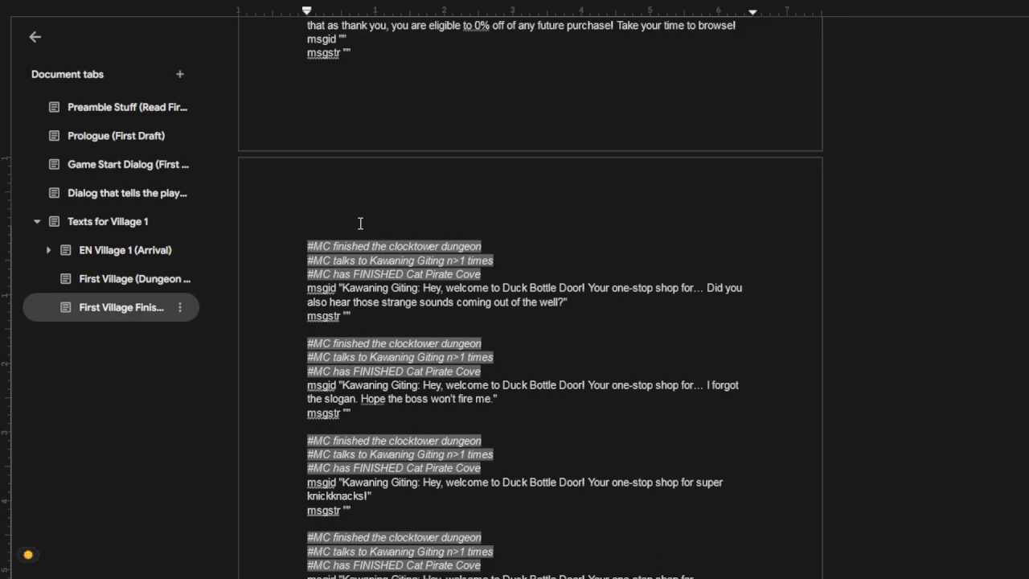
key(BackSpace)
key(Down)
key(BackSpace)
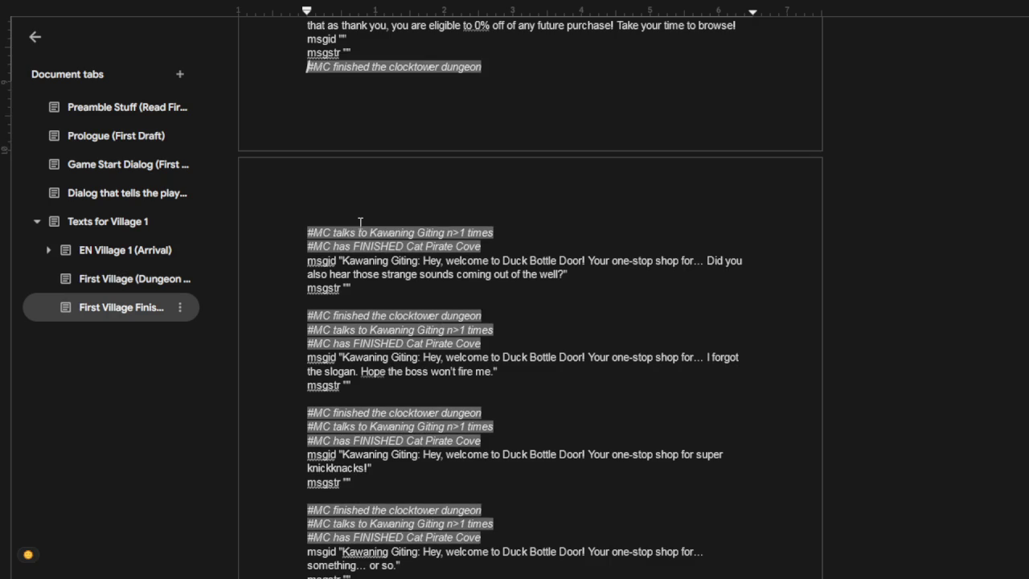
key(BackSpace)
key(Return)
key(Return)
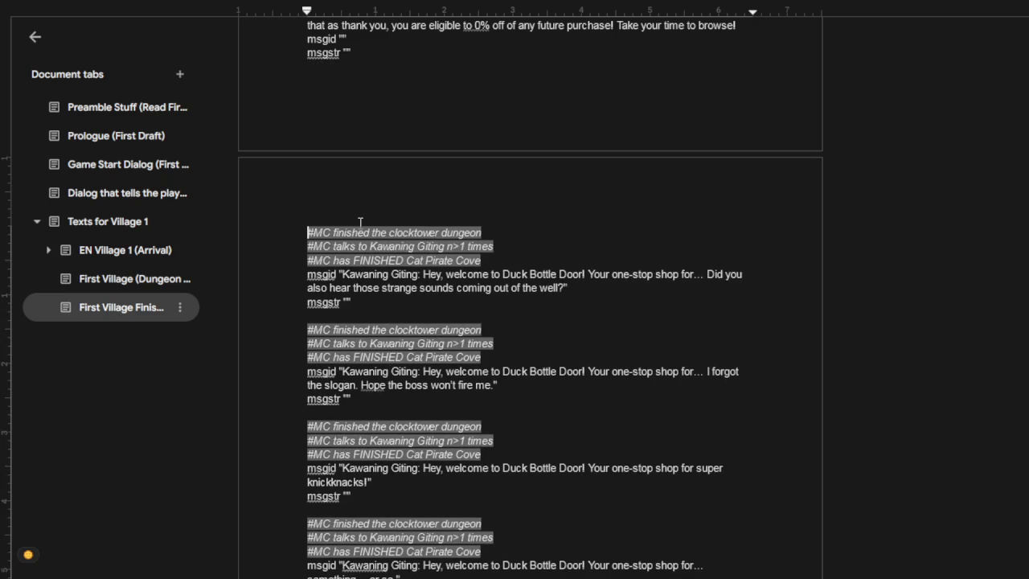
scroll(392, 254, down, 3)
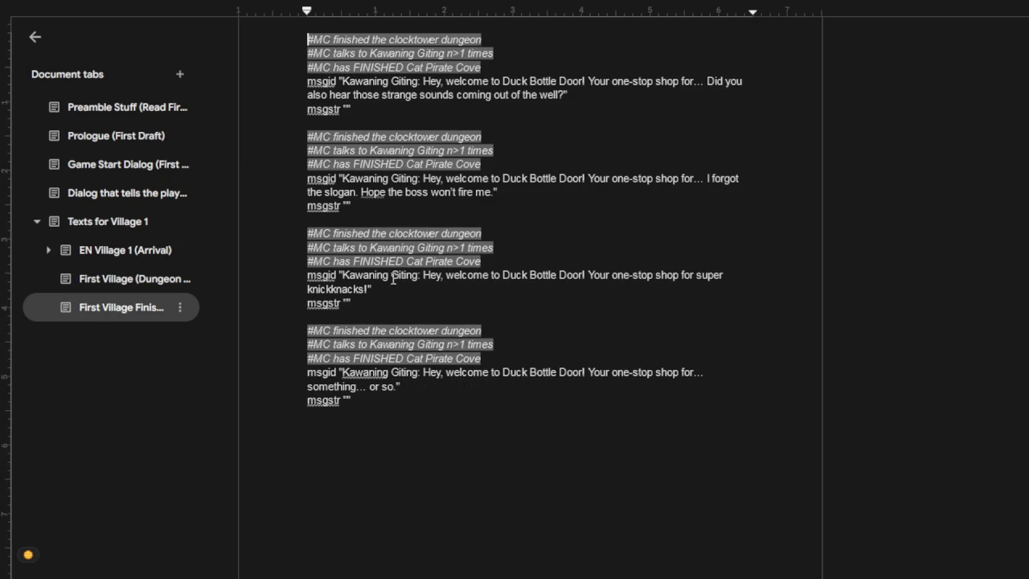
Step: Paste the clocktower entry twice below the well entry, changing the duplicate's condition to FINISHED
click(404, 111)
key(Return)
key(Return)
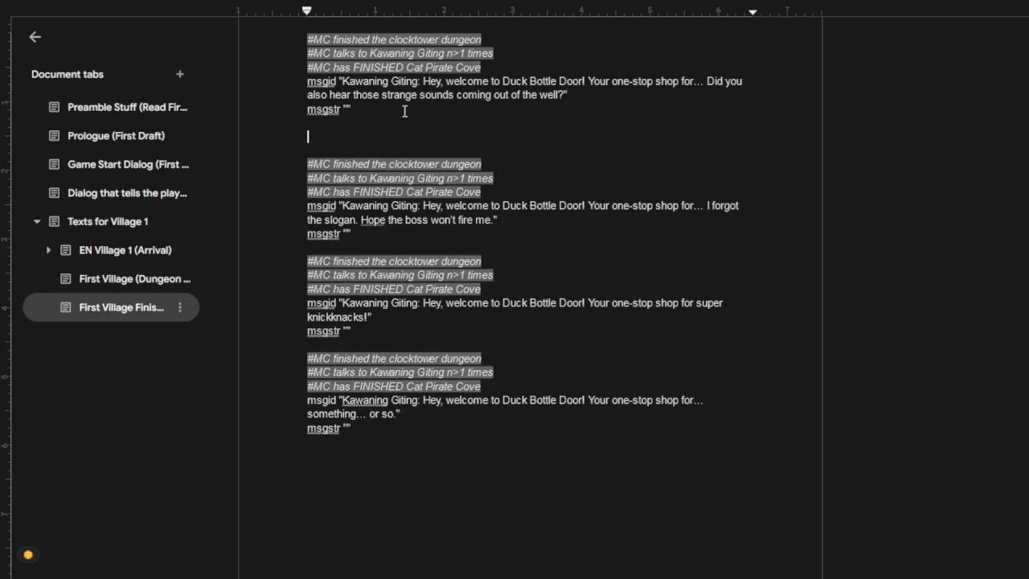
key(ctrl+v)
key(Return)
key(Return)
key(ctrl+v)
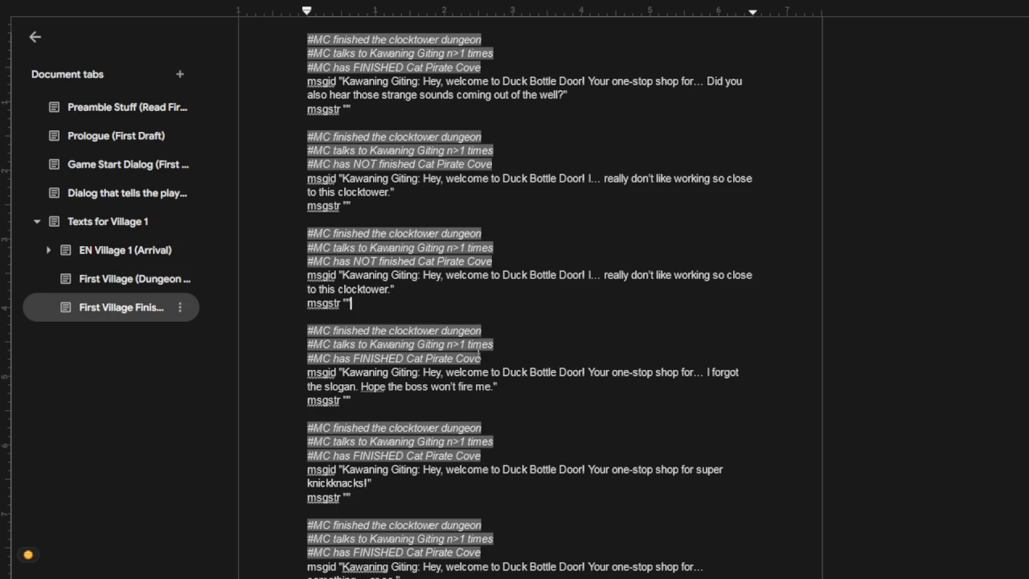
drag(493, 362, 310, 324)
key(ctrl+c)
drag(494, 261, 309, 233)
key(ctrl+v)
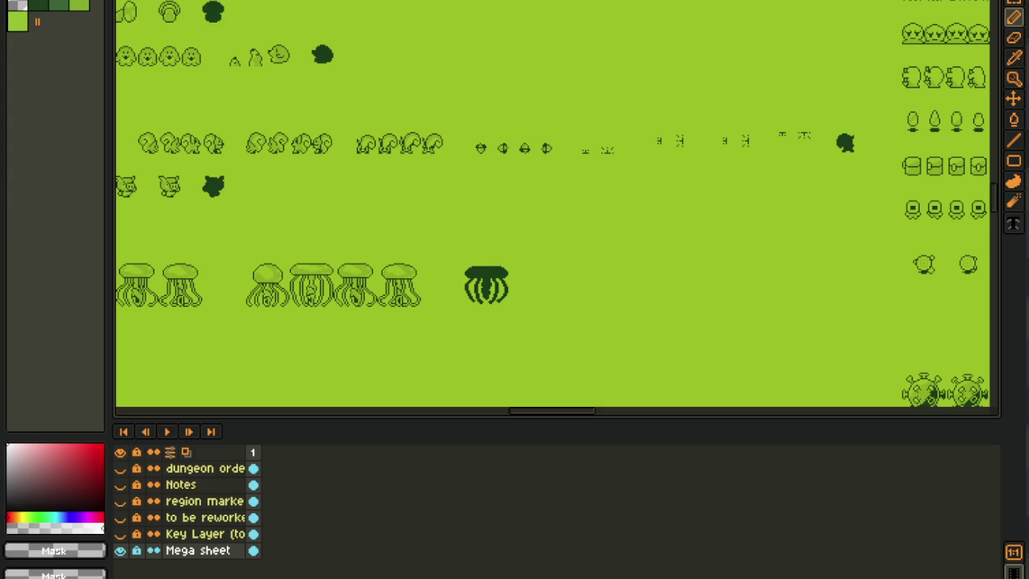
scroll(394, 177, down, 3)
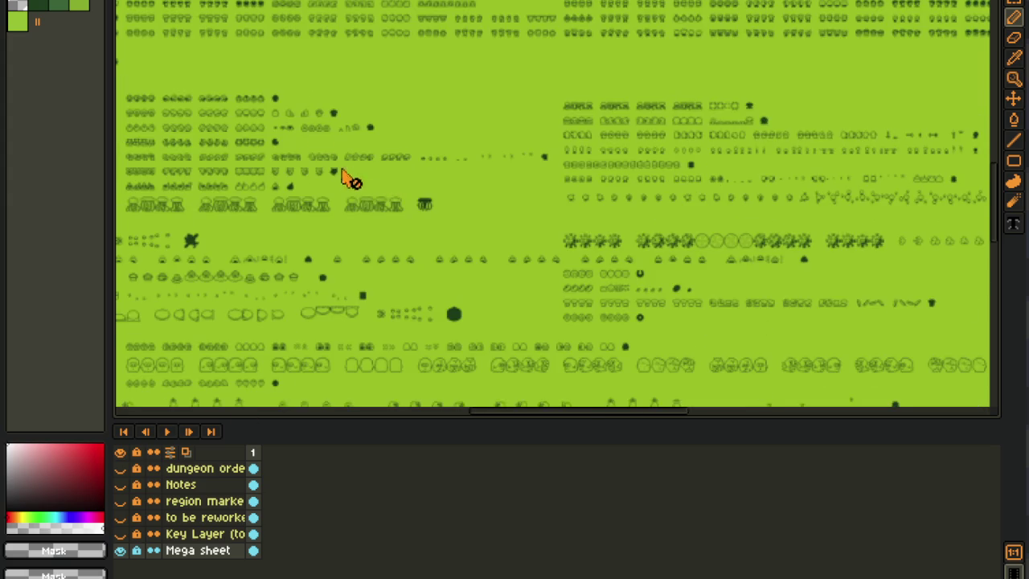
scroll(489, 360, up, 3)
scroll(402, 382, up, 3)
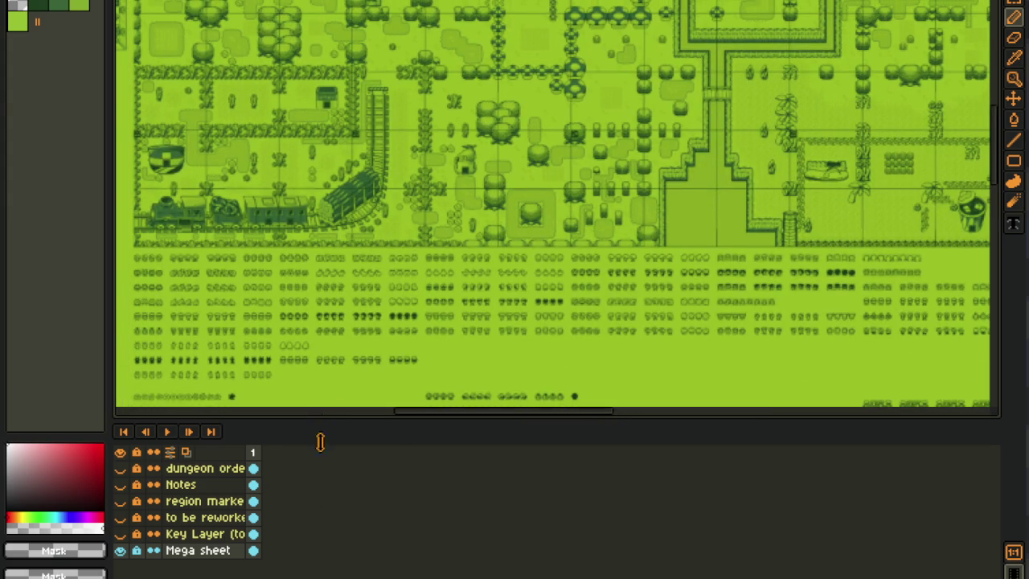
drag(321, 422, 321, 572)
scroll(280, 202, up, 2)
scroll(297, 259, up, 2)
scroll(331, 285, up, 5)
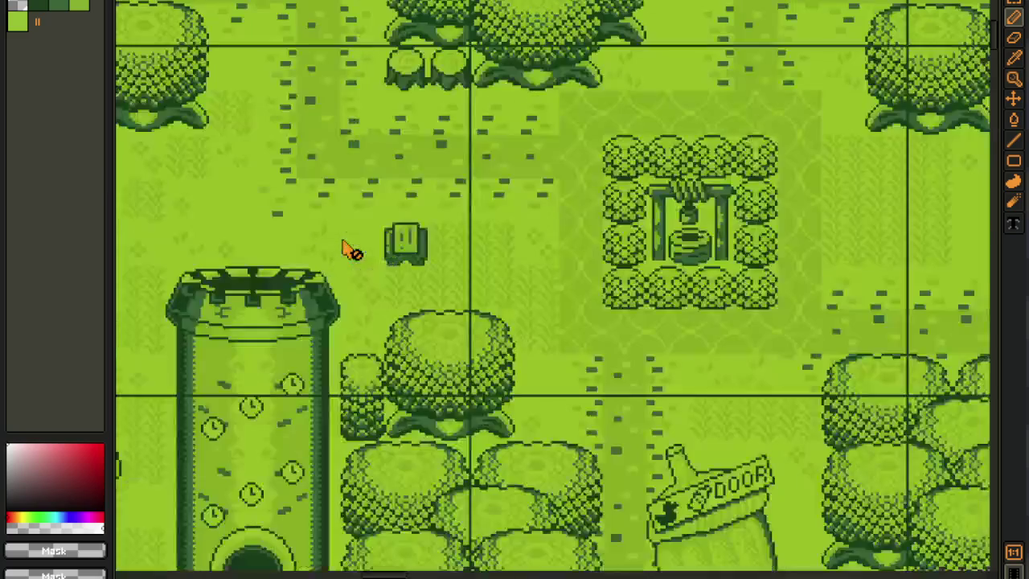
mouse_move(570, 236)
mouse_down()
mouse_move(327, 204)
mouse_move(409, 507)
mouse_up()
scroll(354, 177, down, 3)
scroll(380, 147, up, 2)
drag(298, 116, 298, 253)
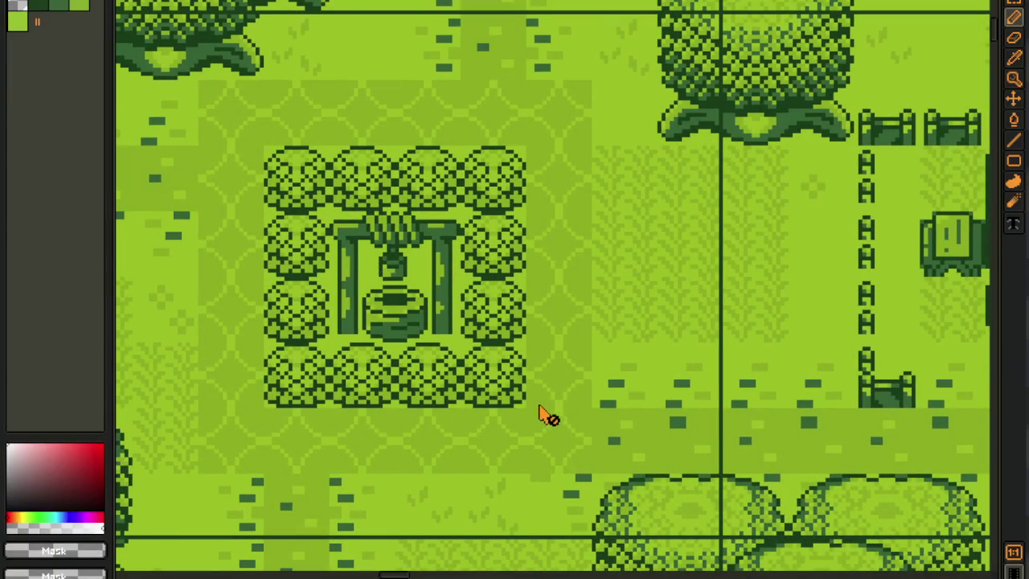
scroll(526, 376, down, 3)
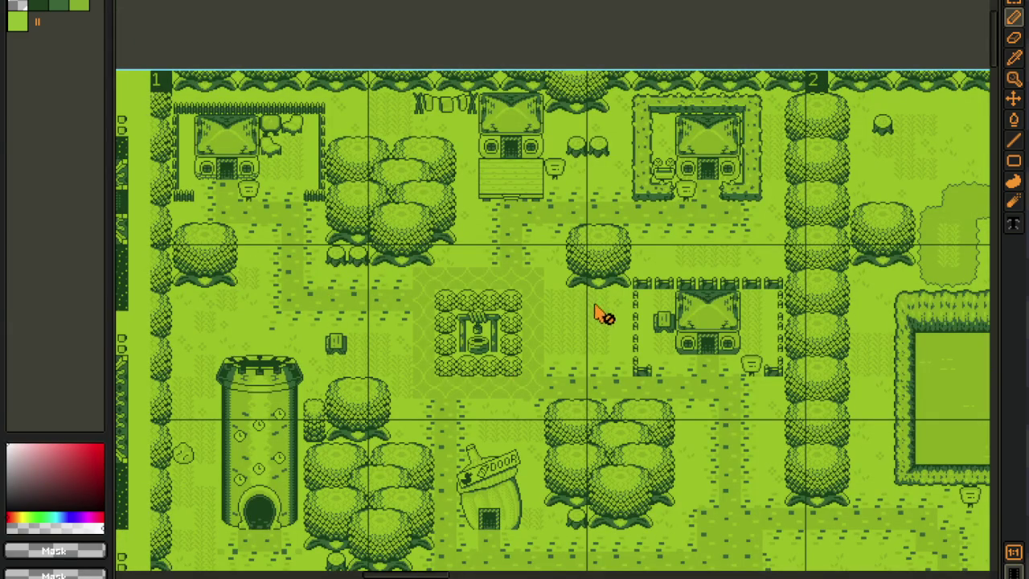
scroll(603, 315, up, 1)
scroll(615, 338, up, 2)
scroll(319, 361, up, 1)
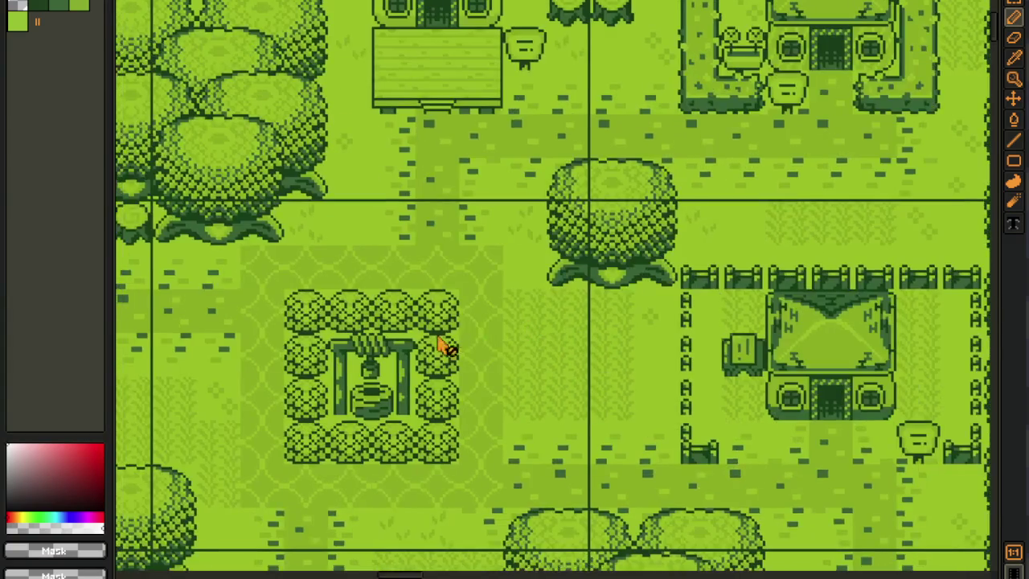
scroll(295, 273, up, 1)
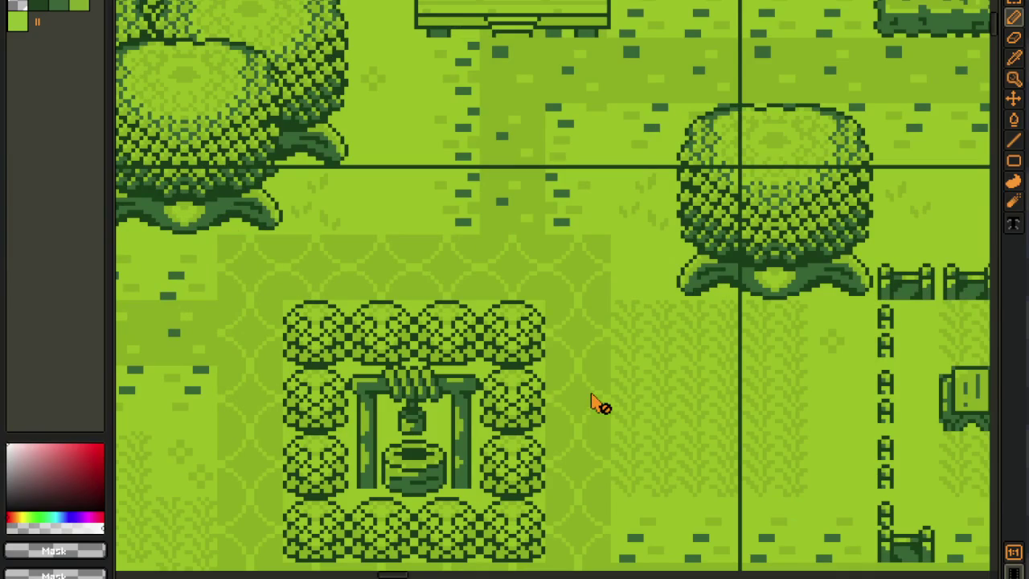
scroll(537, 402, down, 1)
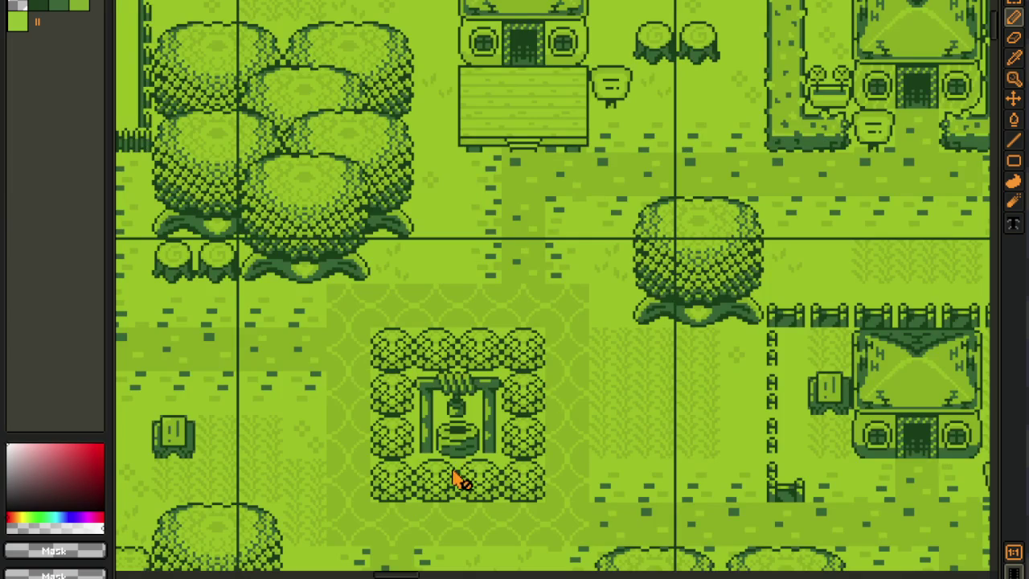
scroll(436, 494, down, 3)
scroll(478, 337, down, 5)
scroll(555, 257, down, 3)
scroll(555, 257, left, 2)
scroll(275, 200, up, 2)
scroll(277, 242, down, 3)
scroll(565, 333, down, 3)
scroll(345, 275, up, 1)
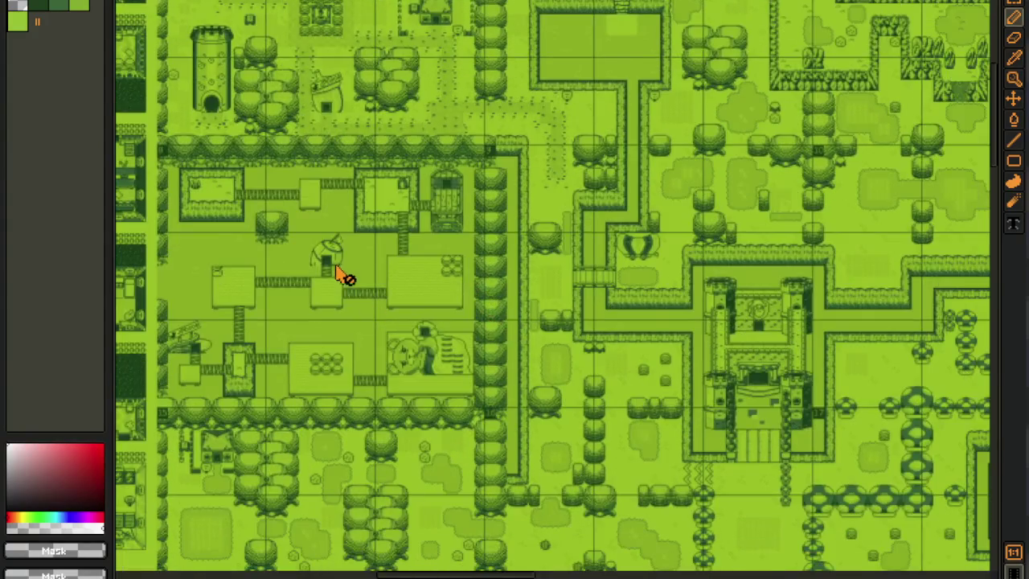
scroll(246, 202, up, 1)
scroll(244, 151, up, 1)
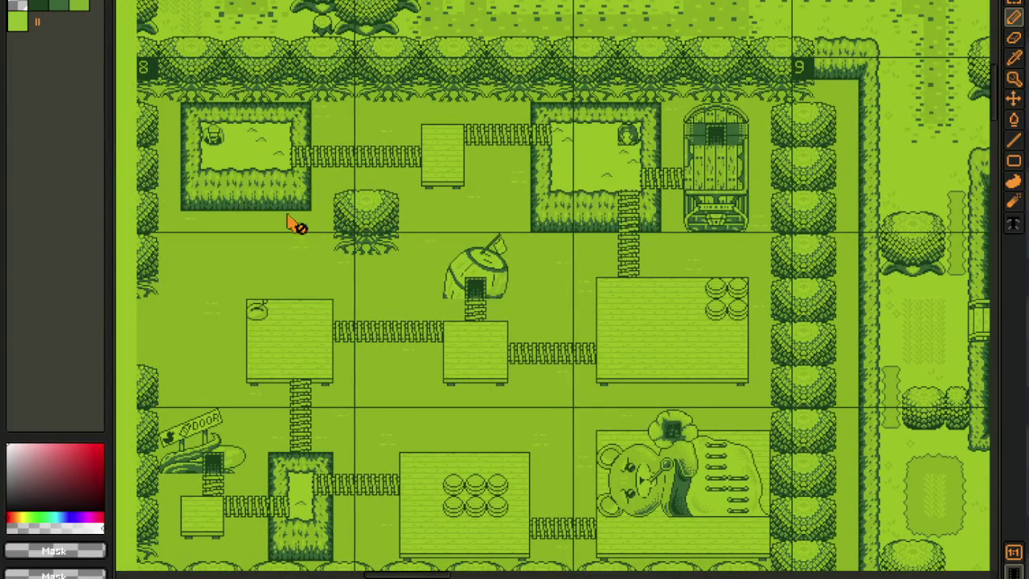
scroll(571, 305, down, 2)
scroll(592, 378, up, 1)
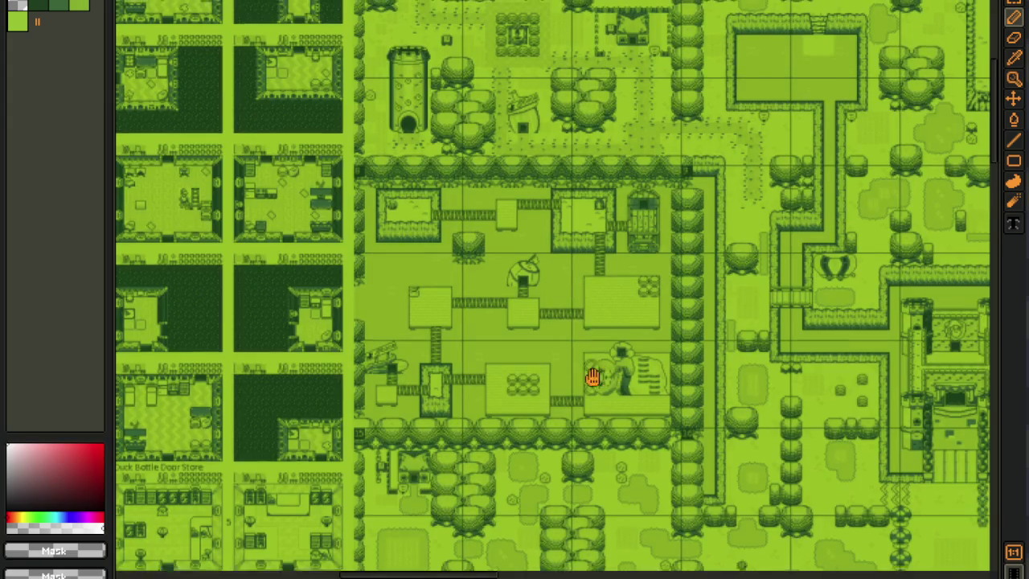
scroll(592, 377, down, 1)
scroll(632, 372, up, 1)
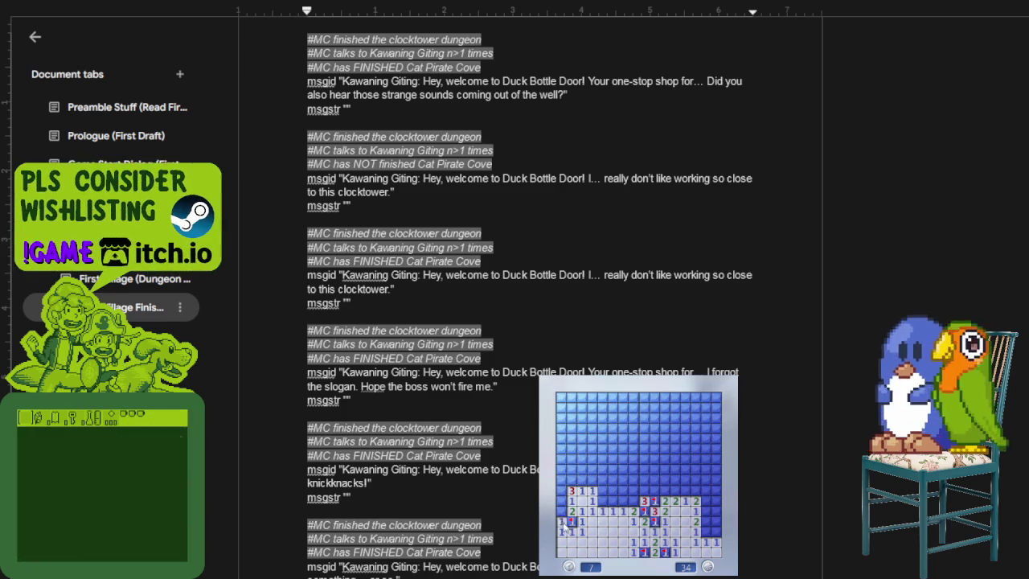
Step: Clear safe cells and flag mines across the bottom and right side of the board
right_click(570, 479)
click(595, 482)
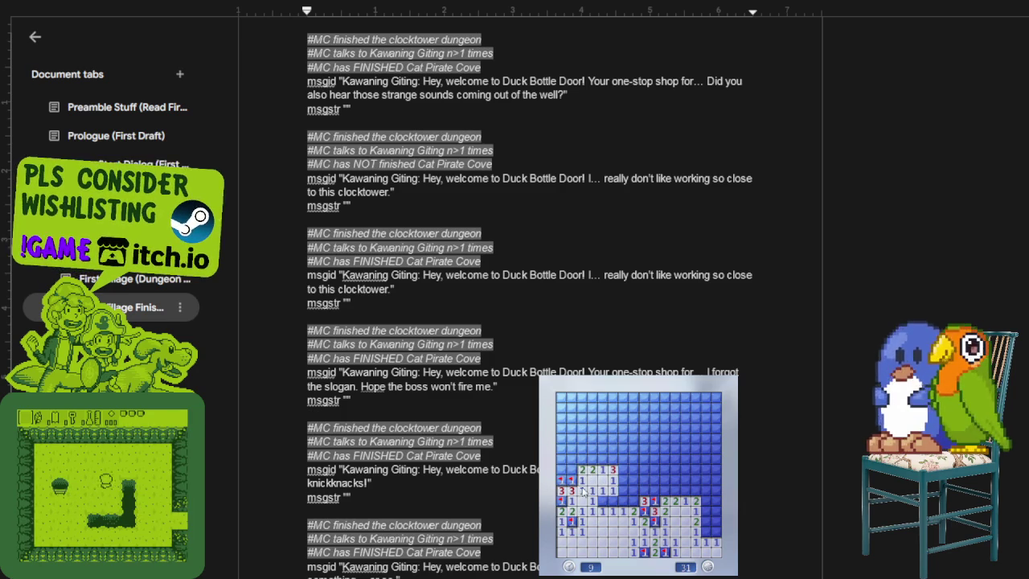
click(570, 469)
right_click(602, 500)
click(617, 490)
right_click(632, 500)
click(643, 491)
right_click(623, 469)
right_click(622, 459)
right_click(664, 490)
right_click(664, 480)
right_click(676, 490)
click(686, 490)
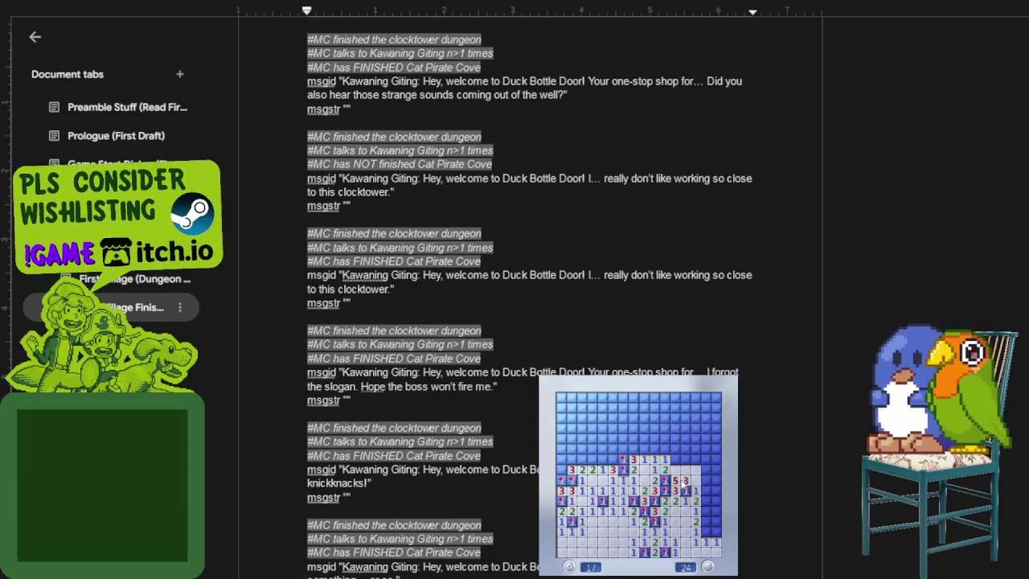
click(696, 490)
right_click(685, 460)
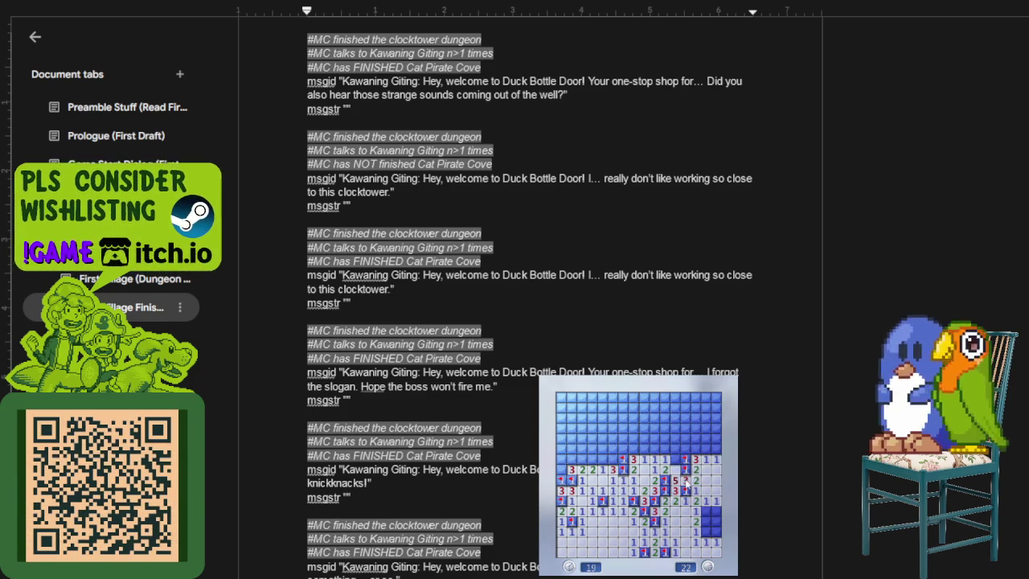
click(674, 465)
right_click(705, 511)
right_click(705, 531)
click(715, 521)
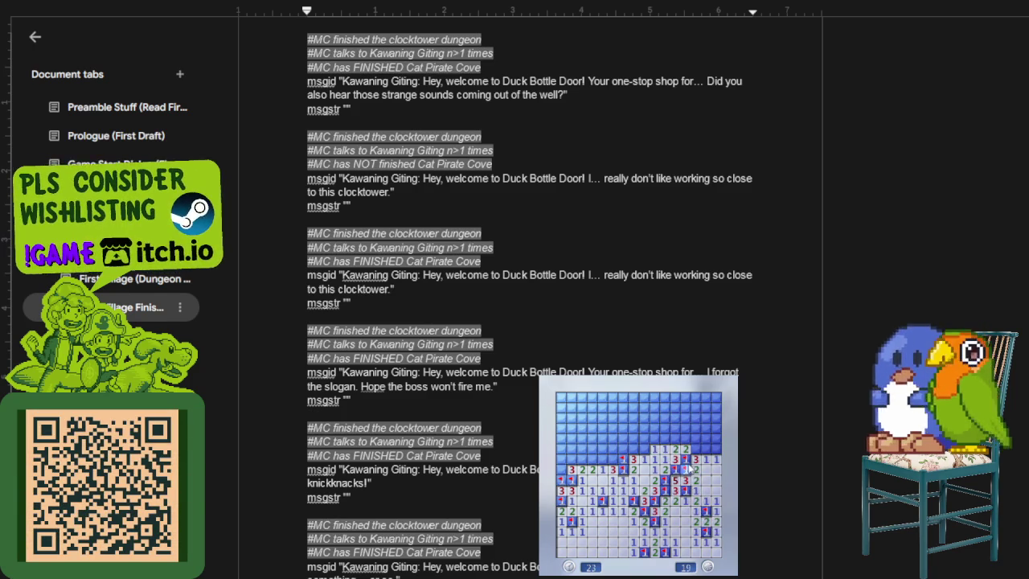
Step: Clear safe cells and flag mines in the upper-right area of the board
click(697, 448)
right_click(706, 448)
click(697, 450)
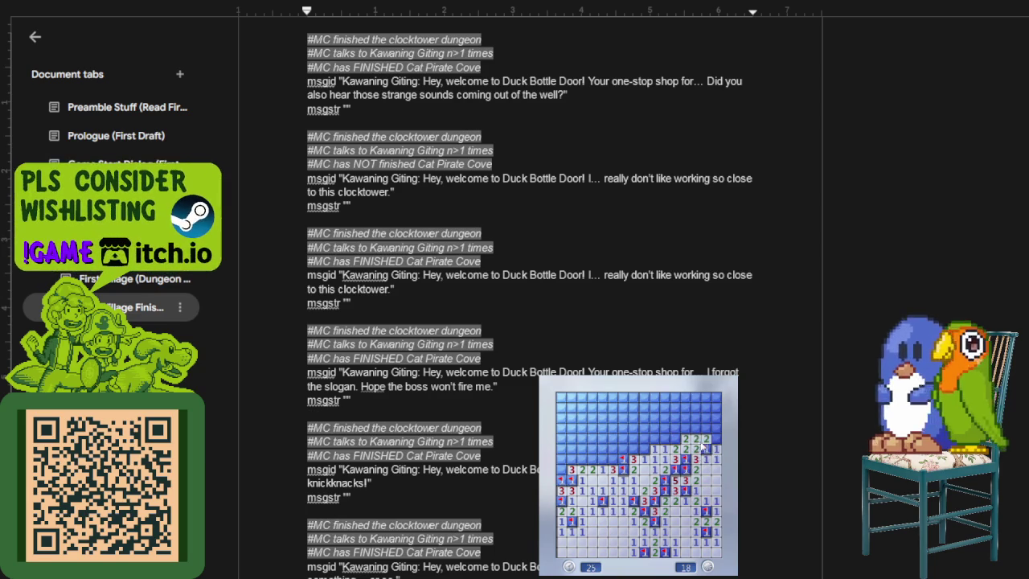
click(706, 438)
right_click(696, 428)
click(685, 438)
click(685, 428)
click(686, 416)
click(708, 416)
right_click(715, 418)
click(714, 407)
right_click(706, 407)
right_click(664, 418)
click(665, 428)
click(655, 428)
click(644, 418)
Step: Flag the remaining mines along the top and left side until the counter reaches 0
right_click(665, 397)
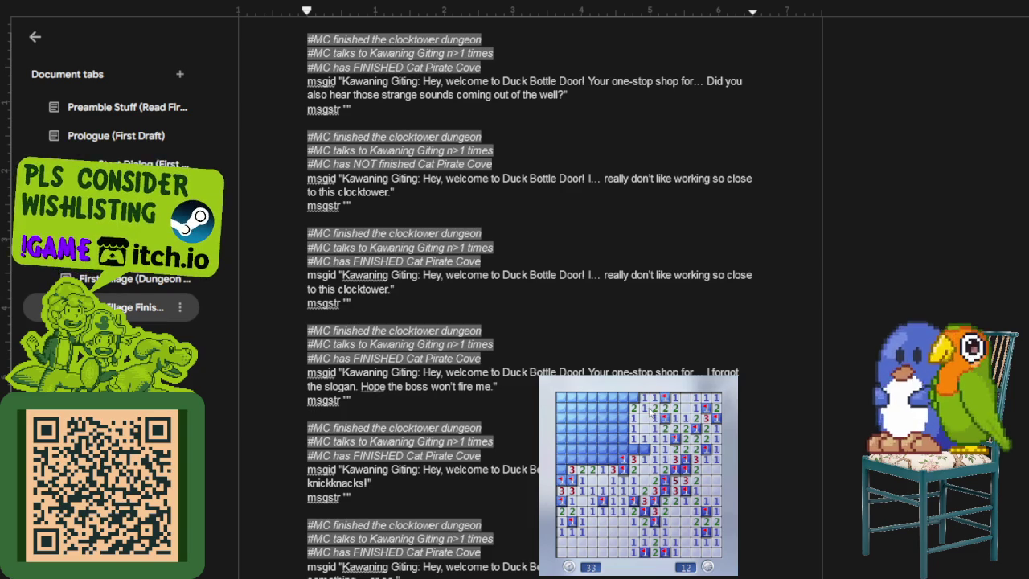
right_click(633, 398)
click(634, 440)
right_click(603, 459)
right_click(603, 459)
right_click(593, 449)
right_click(592, 438)
click(601, 434)
right_click(587, 429)
click(580, 424)
click(576, 427)
right_click(570, 398)
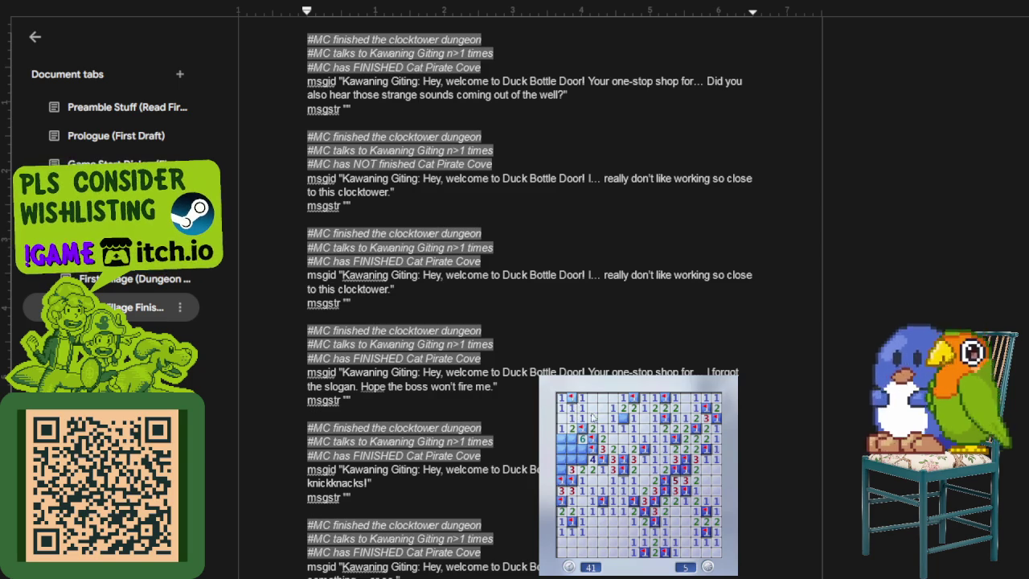
right_click(581, 459)
right_click(581, 449)
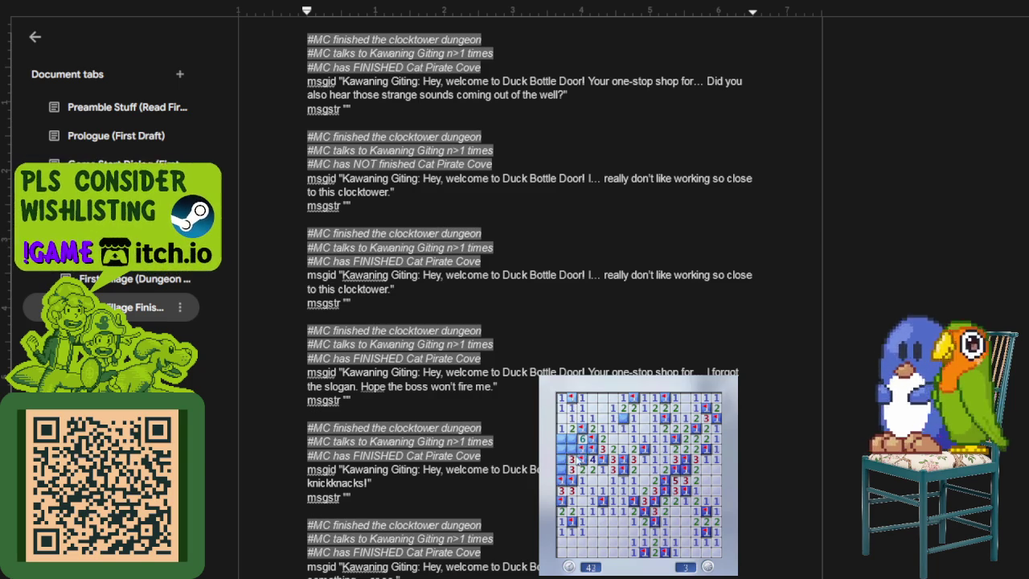
right_click(572, 438)
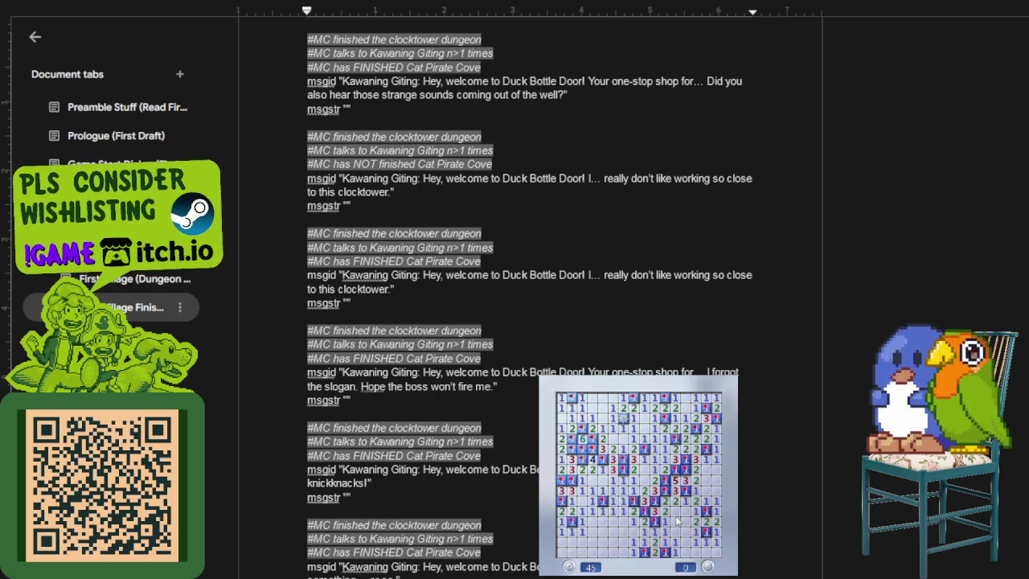
Step: Start a new Minesweeper game with F2, open a first area and flag two adjacent mines
key(F2)
click(648, 504)
right_click(664, 480)
right_click(664, 491)
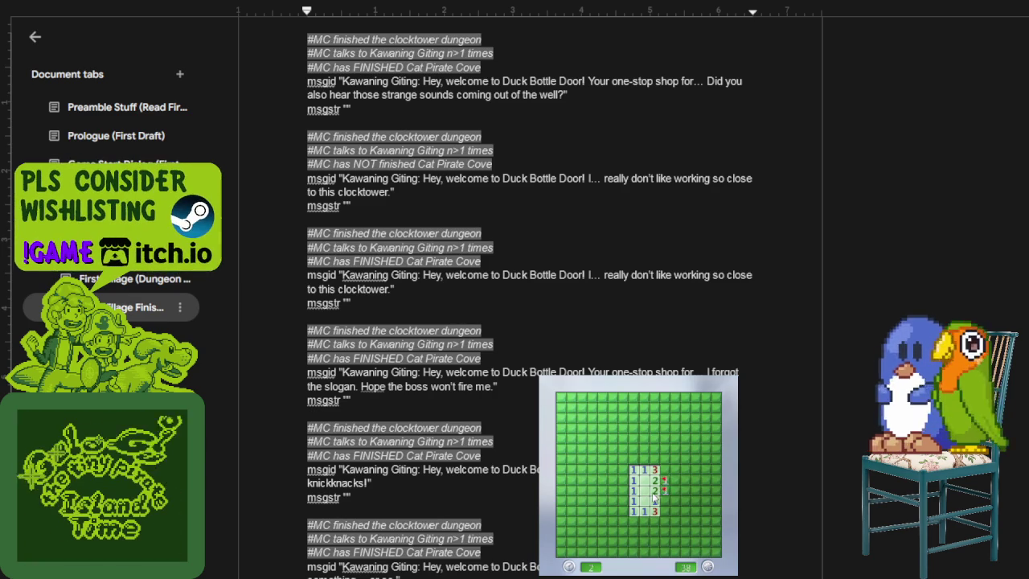
Step: After hitting a mine, start a new game with F2 and open the first areas of the fresh board
click(664, 500)
key(F2)
click(649, 495)
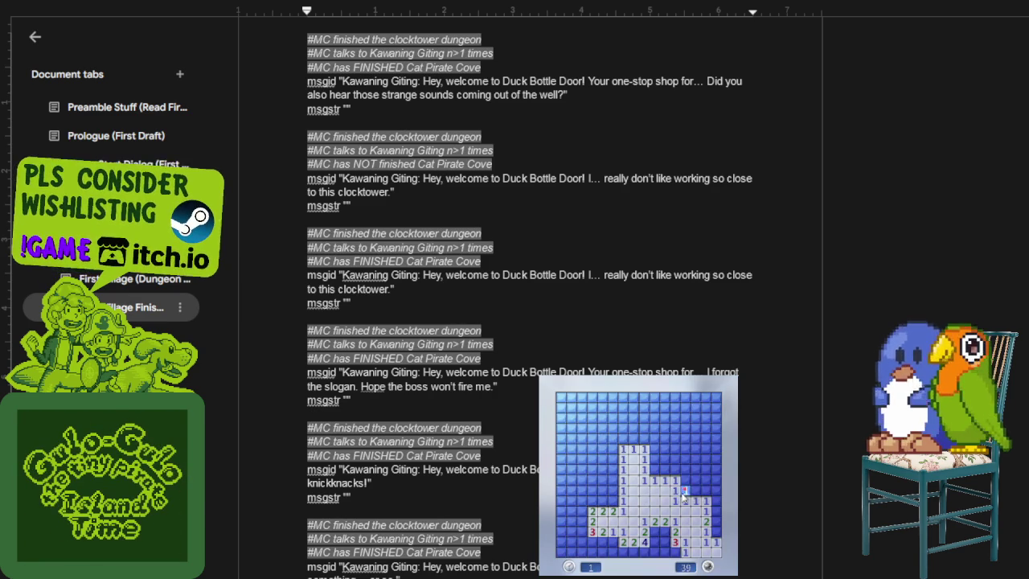
click(700, 490)
Step: Flag the mines along the bottom rows and open the safe bottom cells
right_click(715, 531)
right_click(655, 542)
right_click(664, 532)
right_click(664, 542)
right_click(674, 552)
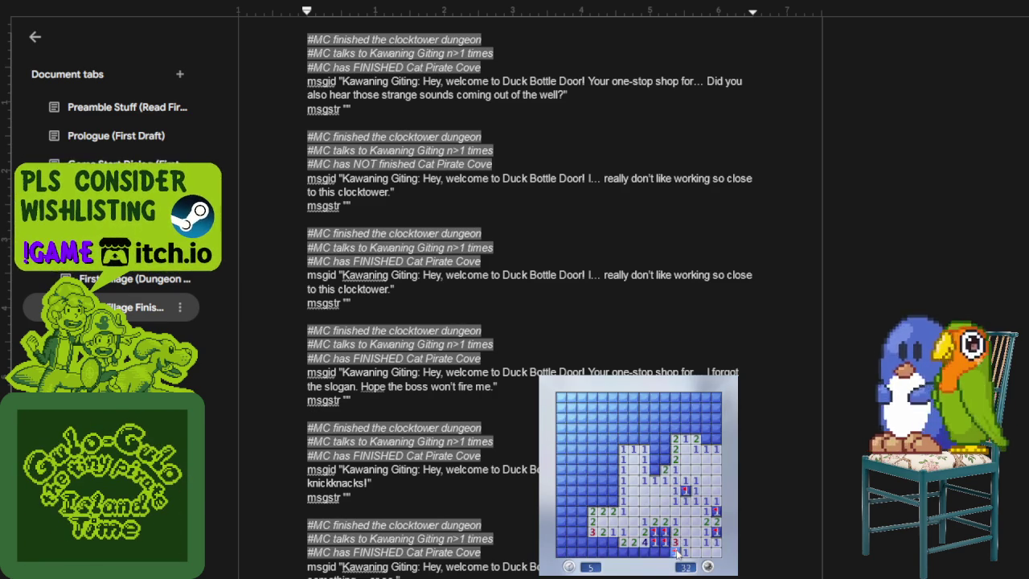
right_click(643, 553)
right_click(633, 553)
right_click(613, 541)
click(611, 552)
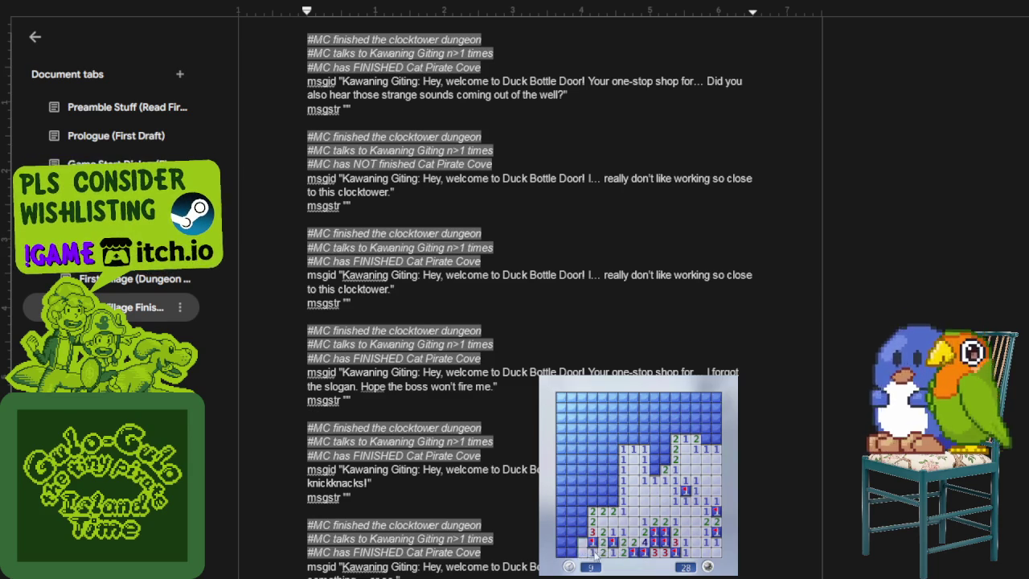
click(582, 546)
Step: Clear the lower-left corner and flag the mines along the left edge
right_click(582, 521)
click(582, 511)
right_click(601, 500)
click(594, 506)
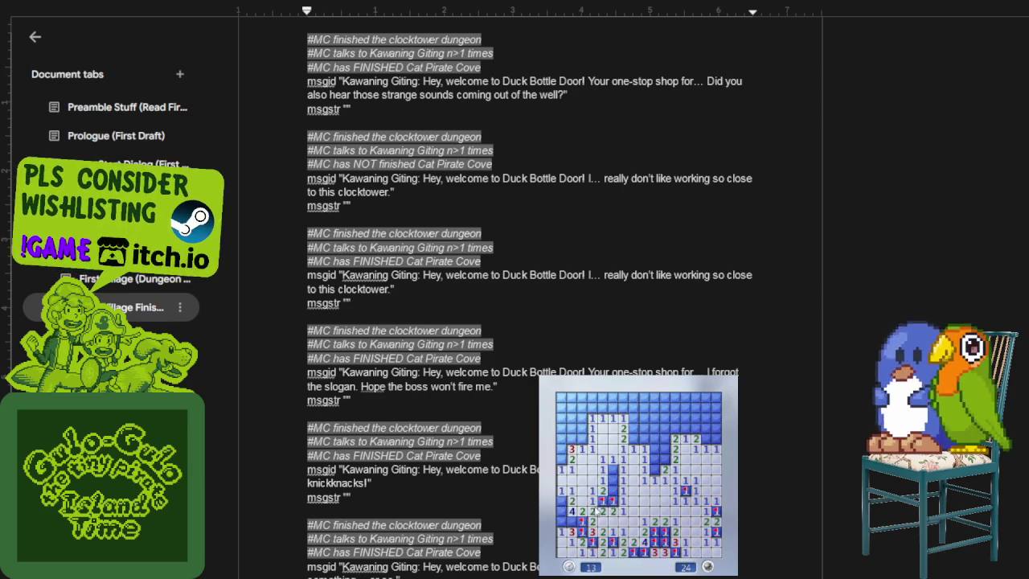
right_click(611, 498)
right_click(612, 471)
right_click(562, 500)
right_click(571, 520)
right_click(561, 510)
click(561, 521)
right_click(561, 449)
right_click(561, 459)
Step: Open the upper-left cells and flag the mines across the upper area
click(582, 439)
right_click(561, 439)
click(582, 428)
right_click(561, 428)
right_click(581, 439)
right_click(601, 407)
click(612, 418)
click(613, 418)
click(602, 398)
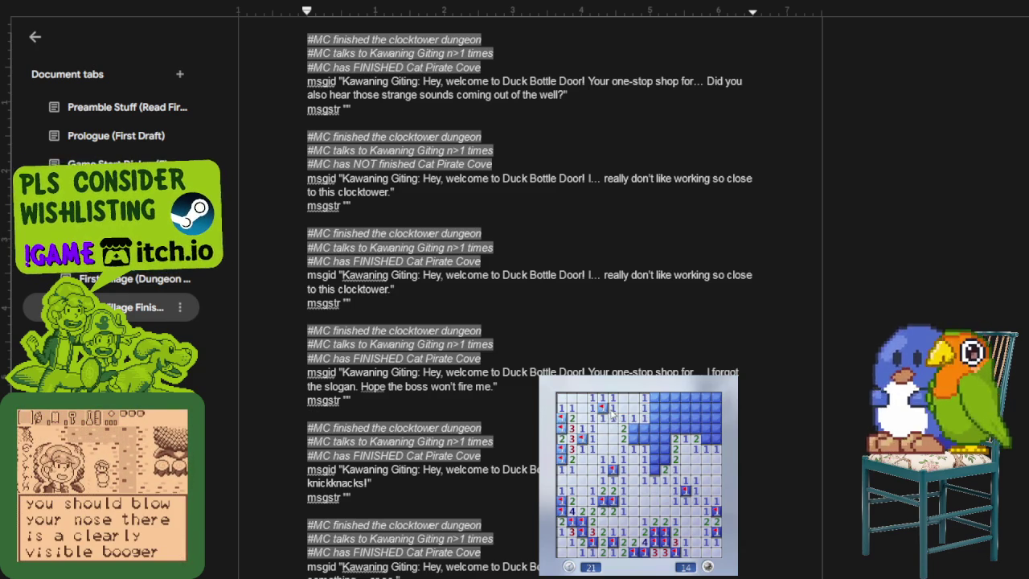
right_click(634, 429)
right_click(634, 439)
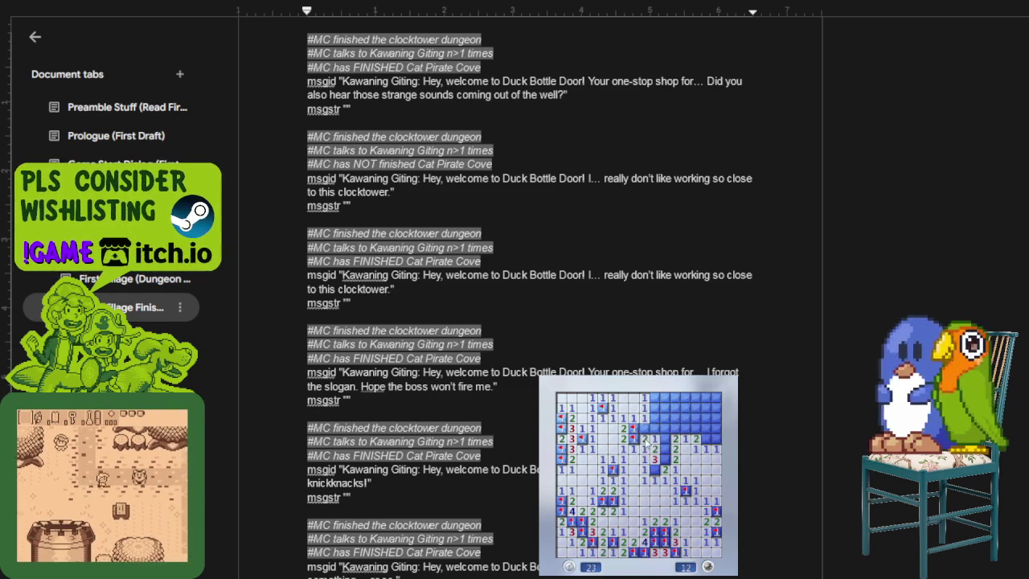
Step: Work the upper-middle and upper-right cells, flagging the mines there
click(654, 428)
click(654, 459)
right_click(654, 397)
right_click(664, 459)
click(665, 439)
right_click(665, 428)
right_click(675, 439)
right_click(684, 428)
click(686, 438)
Step: Clear the remaining top-right and top-row cells, leaving four mines left
right_click(706, 439)
click(696, 428)
click(705, 429)
click(716, 418)
right_click(705, 418)
click(696, 418)
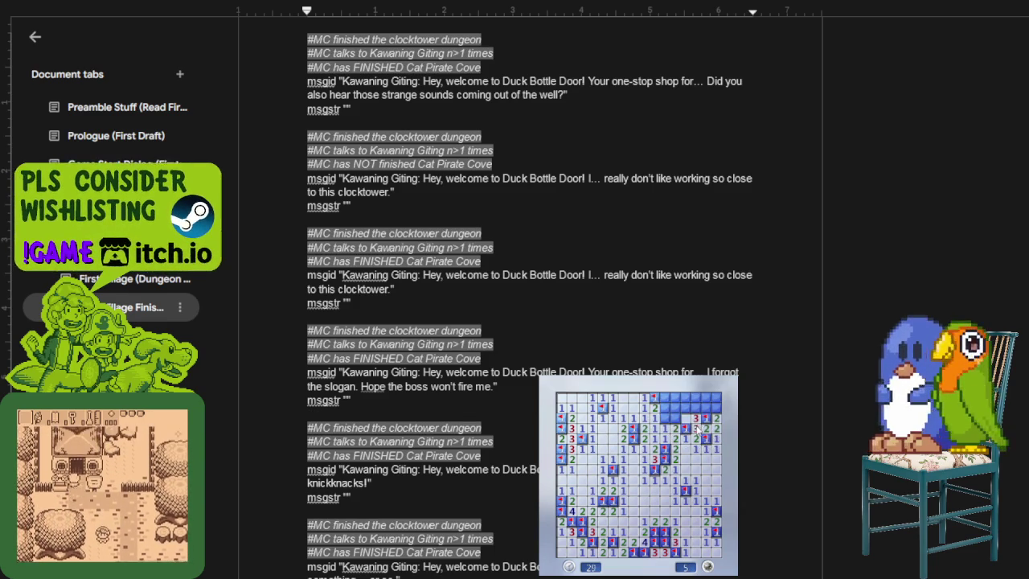
click(676, 418)
right_click(665, 418)
click(665, 408)
click(665, 397)
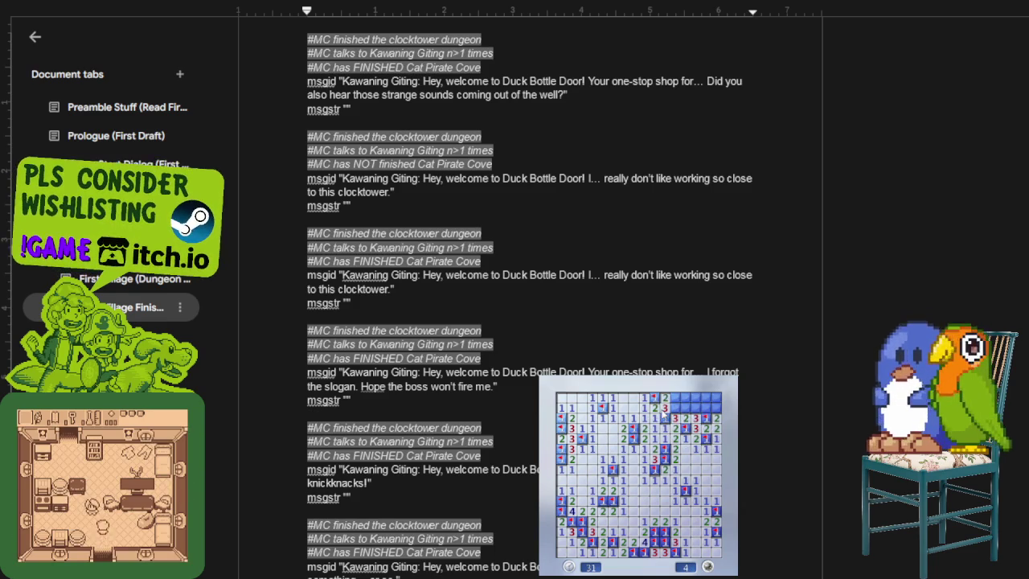
Step: Hit a top-right mine, then start a new board and place its first flag
click(716, 407)
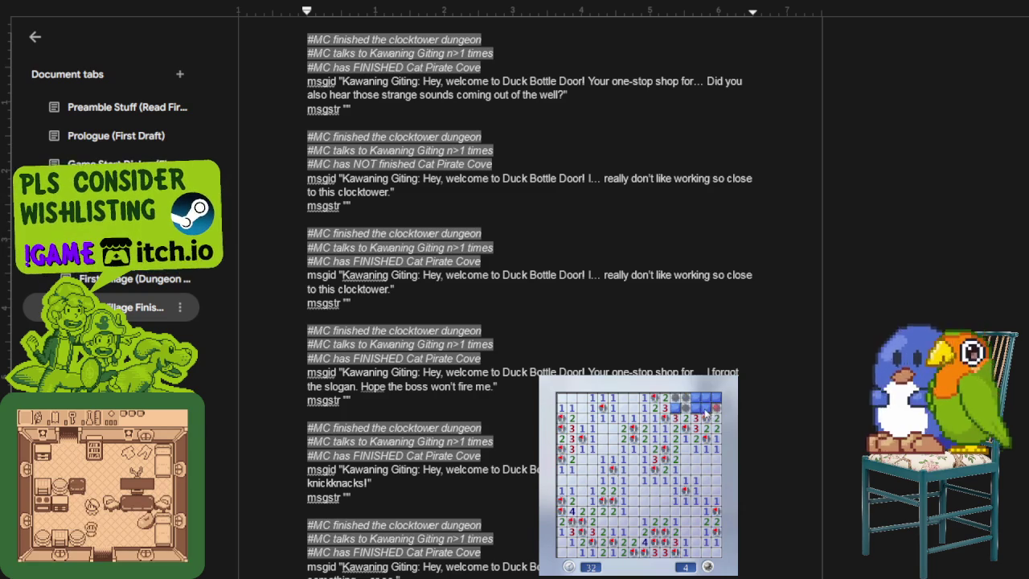
click(670, 489)
right_click(593, 468)
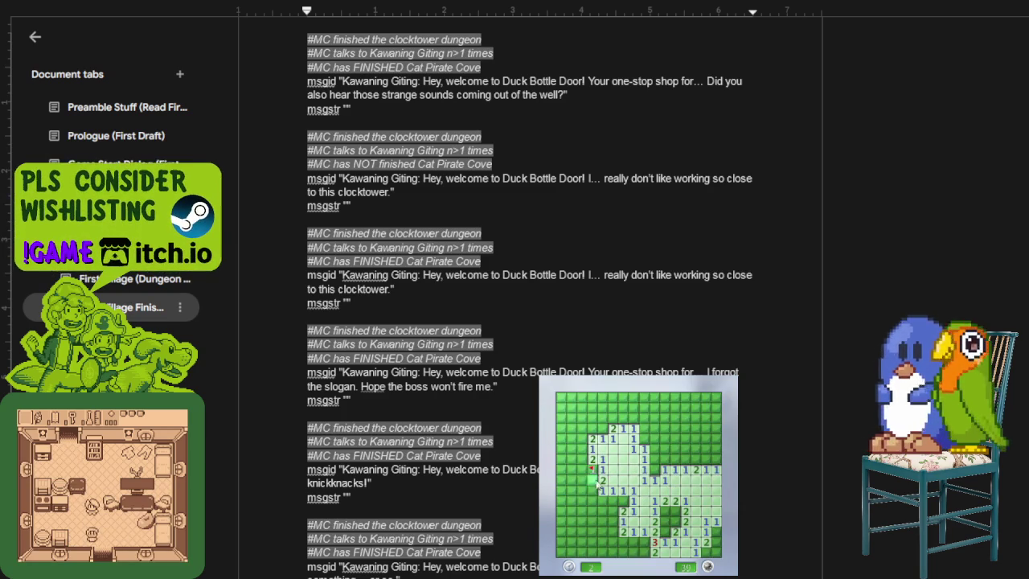
Step: Flag mines and open cells on the left side until a cell turns out to be a mine
right_click(592, 489)
click(593, 500)
click(572, 511)
right_click(572, 479)
right_click(571, 469)
click(572, 458)
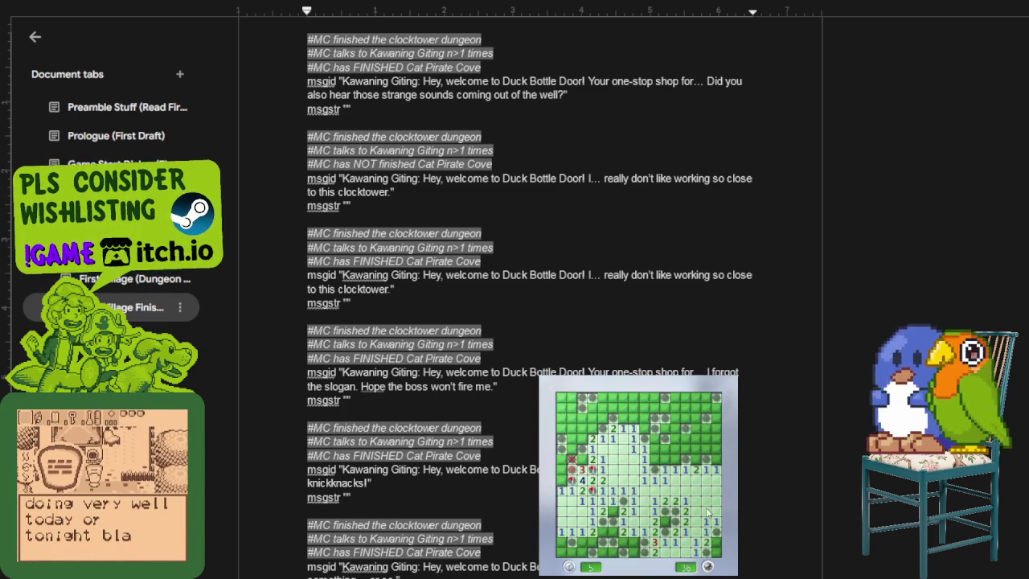
Step: Start a new game with F2, open a first area and clear the lower rows
key(F2)
click(668, 505)
click(653, 521)
right_click(685, 532)
click(675, 541)
right_click(653, 531)
click(664, 540)
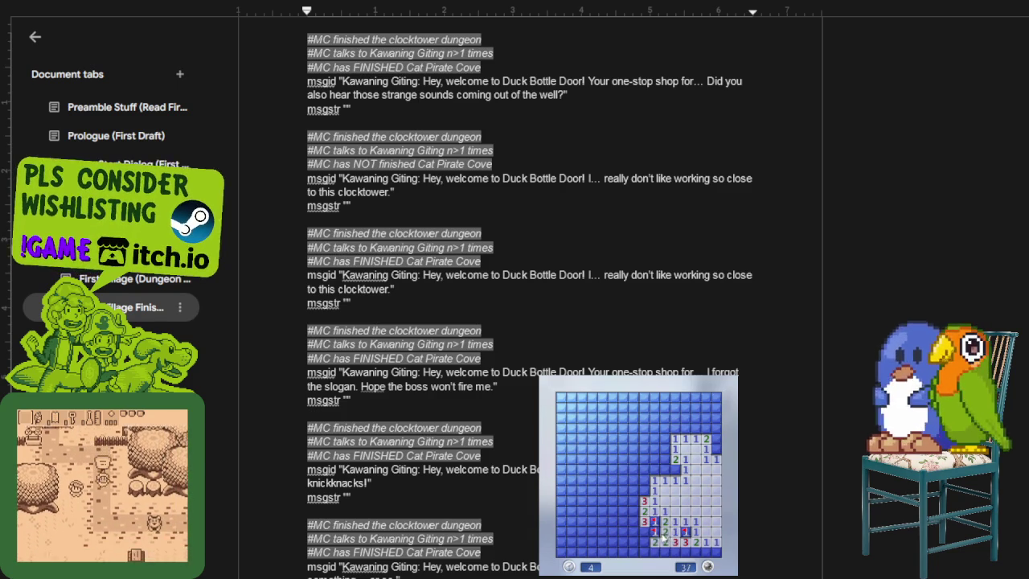
Step: Flag the mine cluster around the 4, 3 and 2 cells and clear the middle of the board
right_click(644, 491)
click(644, 480)
click(665, 469)
right_click(676, 469)
click(665, 459)
right_click(665, 449)
right_click(654, 448)
right_click(644, 448)
right_click(644, 459)
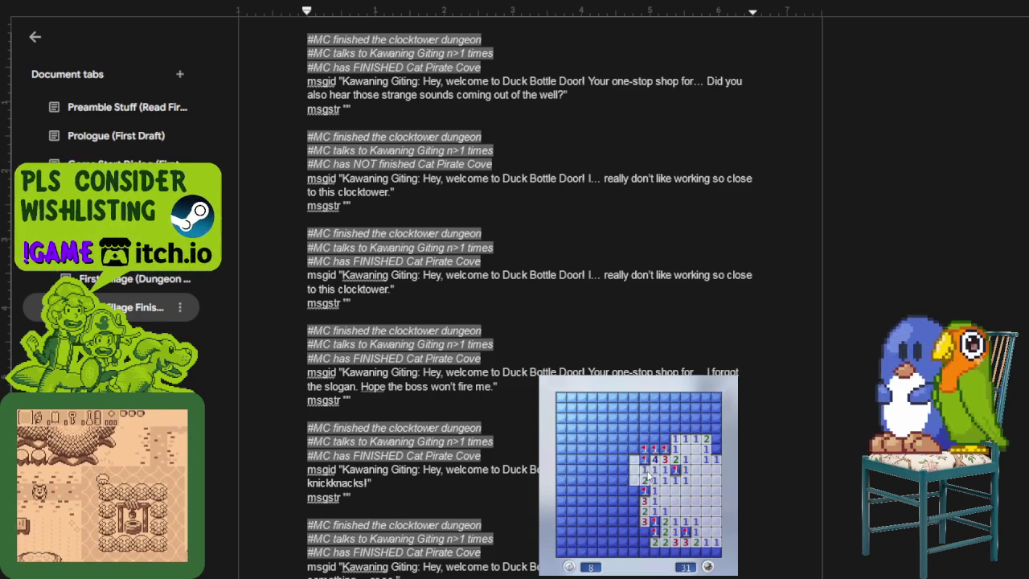
click(633, 469)
click(644, 438)
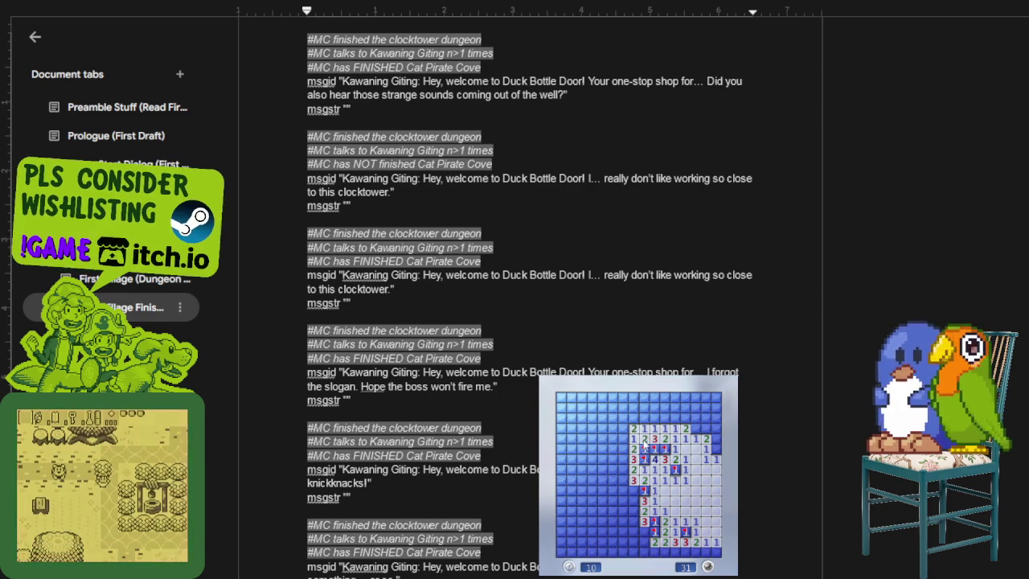
click(633, 448)
right_click(623, 469)
right_click(633, 489)
click(622, 480)
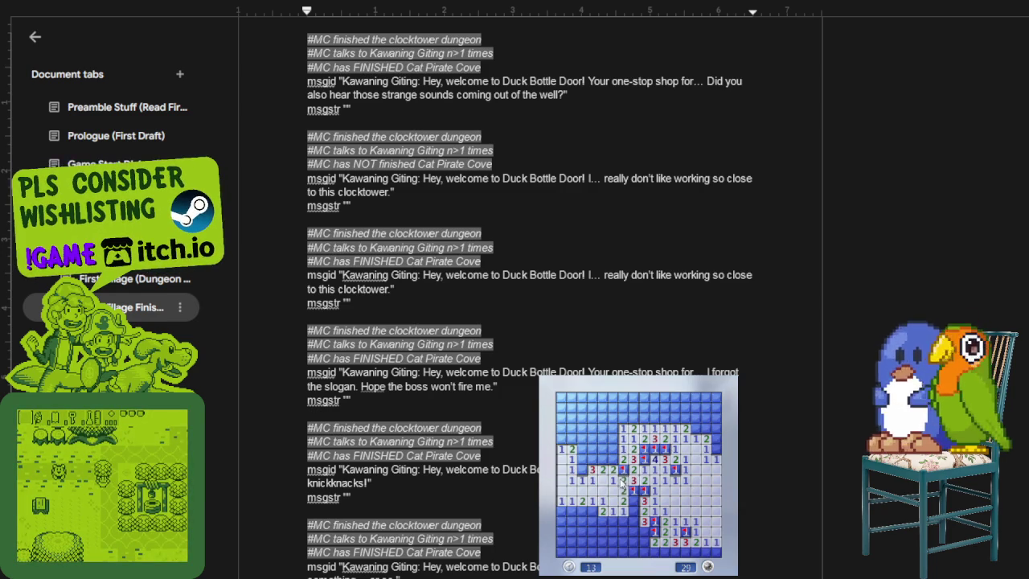
click(582, 459)
right_click(591, 459)
right_click(602, 459)
right_click(582, 469)
click(613, 439)
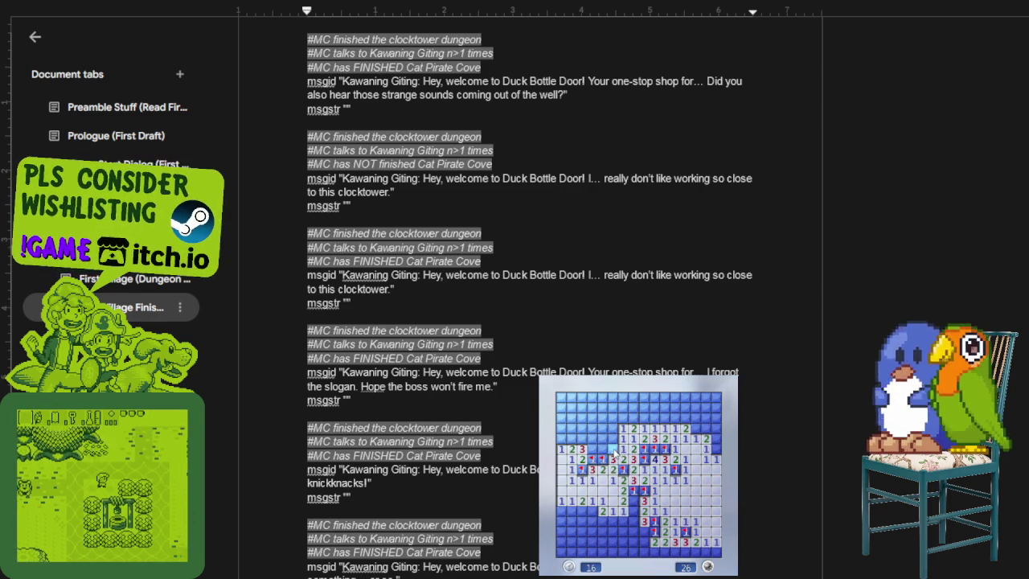
right_click(602, 448)
click(593, 448)
Step: Flag mines and reveal safe cells across the upper-right area of the board
right_click(696, 428)
right_click(716, 448)
click(706, 439)
click(686, 418)
right_click(675, 418)
click(675, 407)
click(685, 408)
right_click(686, 397)
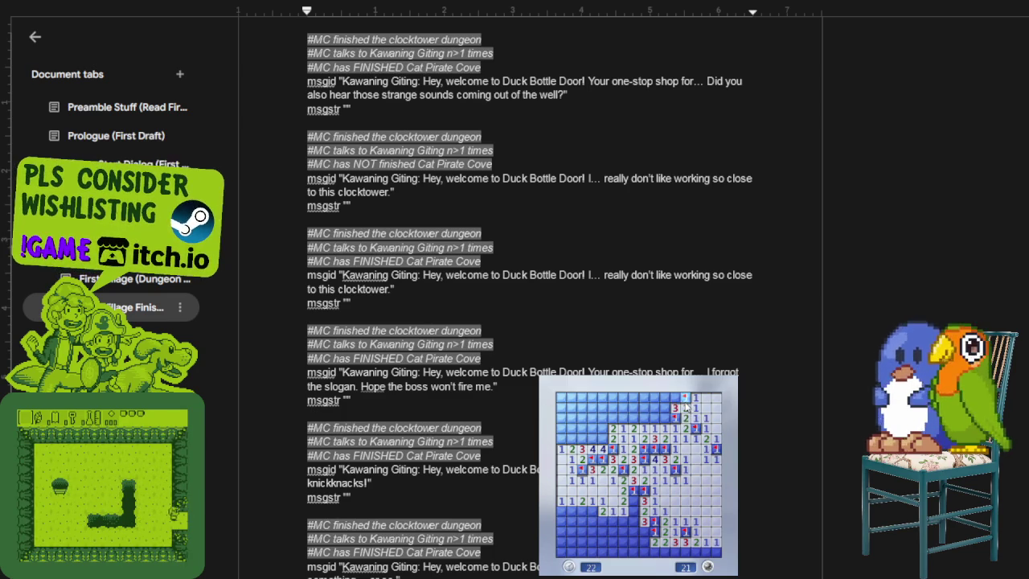
click(676, 397)
click(666, 418)
click(655, 418)
right_click(643, 418)
click(633, 418)
right_click(623, 418)
click(612, 418)
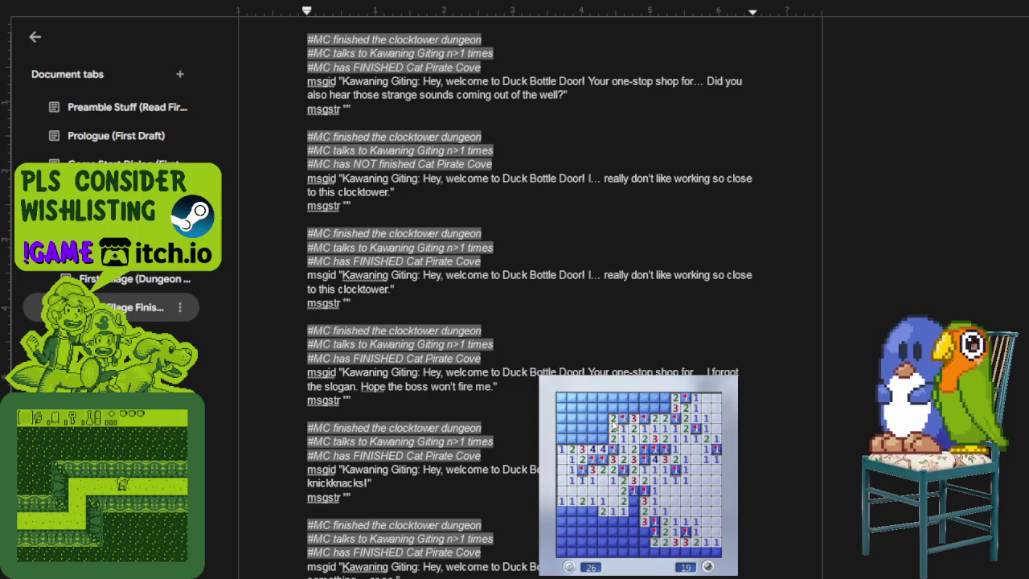
Step: Open the lower-left region, flag its surrounding mines and clear around a numbered cell
right_click(633, 499)
click(623, 521)
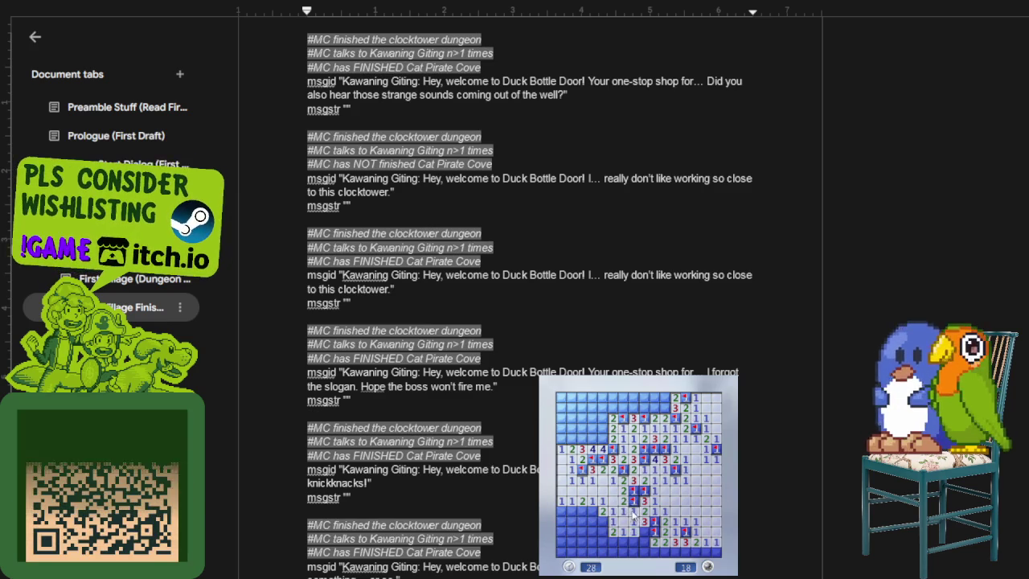
right_click(643, 531)
click(632, 541)
click(643, 548)
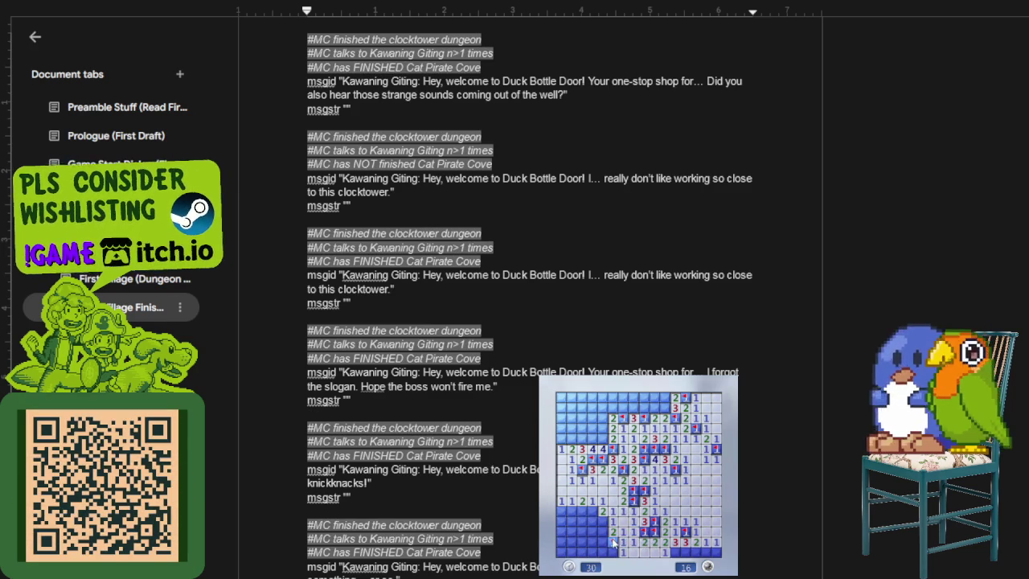
click(603, 543)
right_click(602, 521)
right_click(591, 511)
right_click(571, 512)
right_click(560, 521)
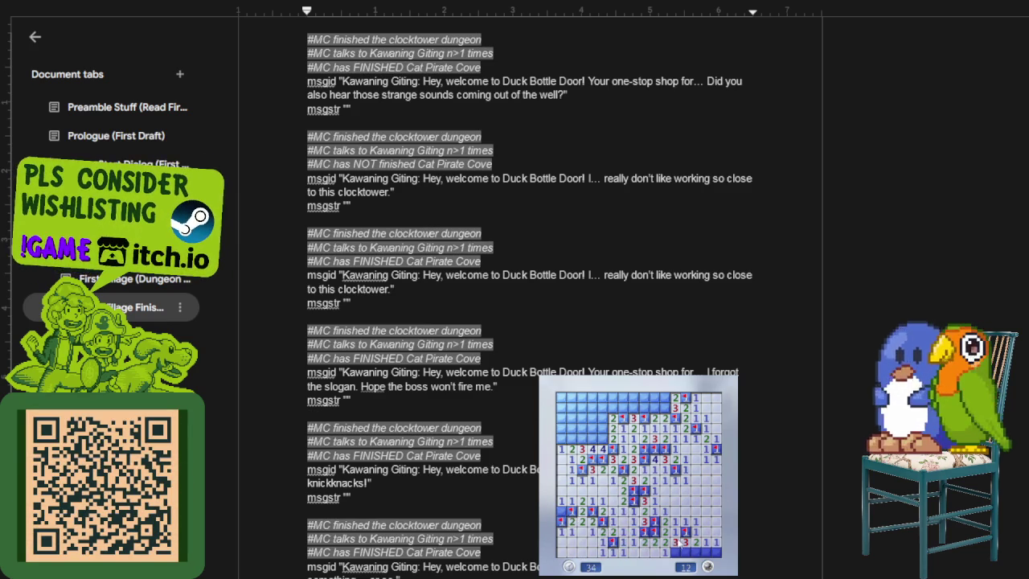
right_click(685, 552)
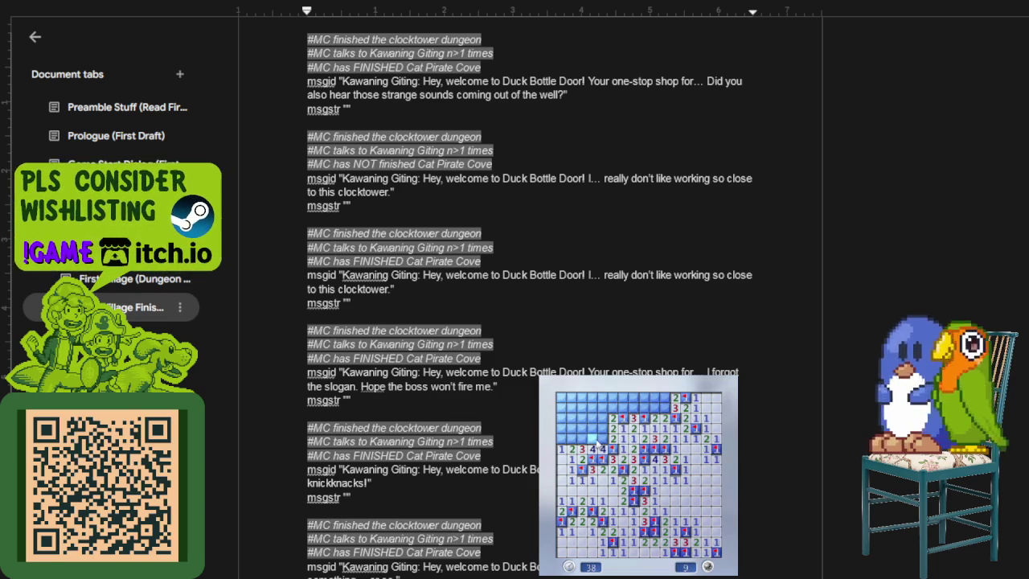
click(572, 451)
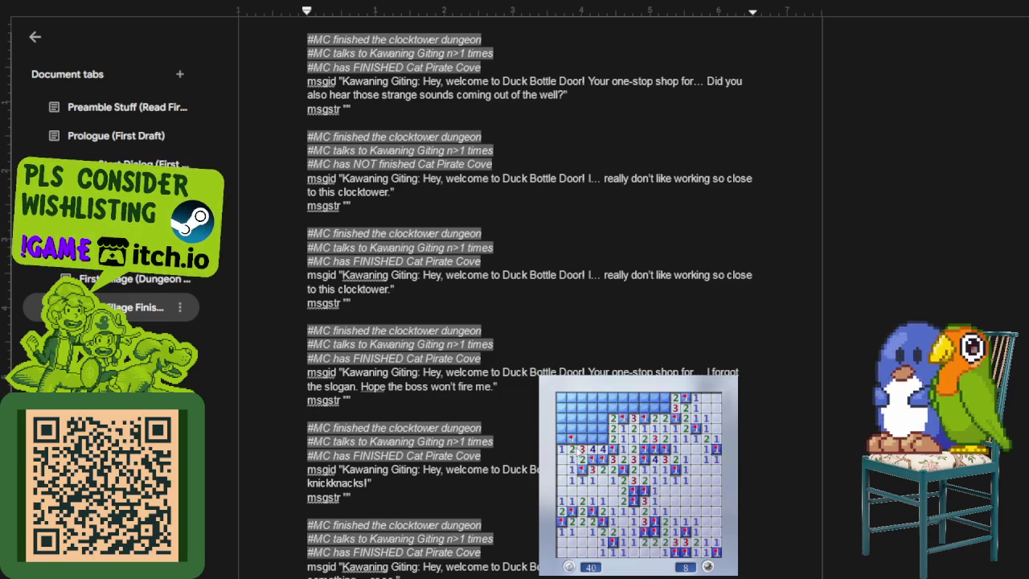
right_click(561, 438)
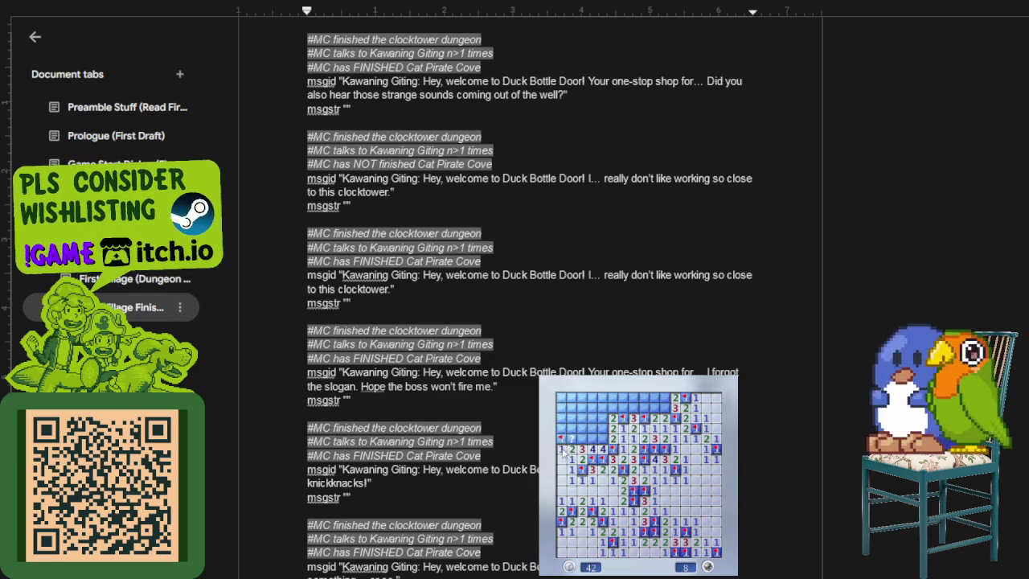
Step: Start another fresh board and flag and clear cells through its left-middle area
click(651, 482)
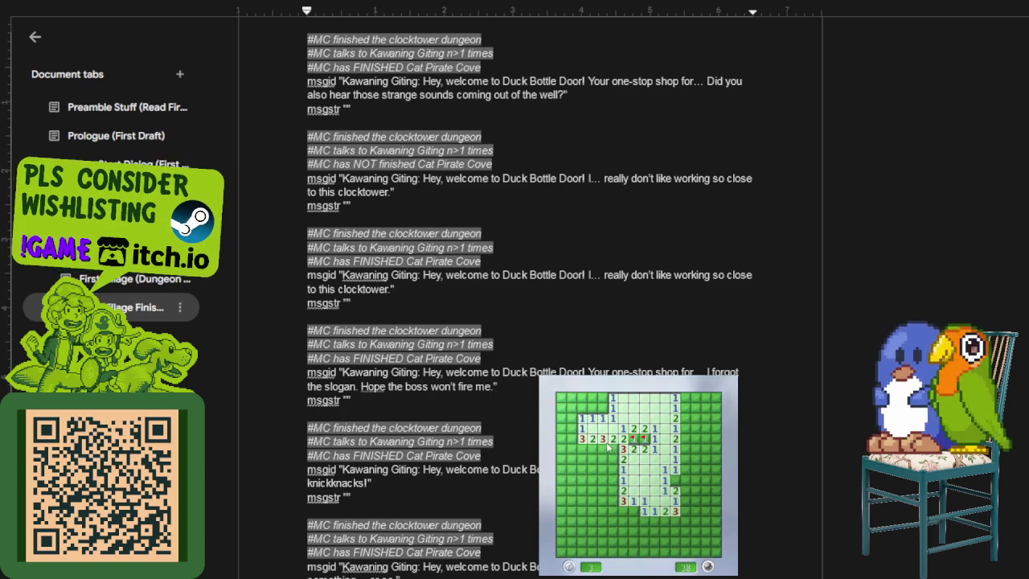
right_click(611, 450)
right_click(592, 448)
click(612, 469)
click(613, 479)
right_click(612, 489)
right_click(613, 499)
right_click(632, 510)
click(623, 520)
click(603, 511)
click(593, 500)
click(592, 480)
click(603, 459)
click(593, 468)
right_click(592, 459)
click(635, 531)
Step: Flag and clear the lower rows until a mine is hit, then restart and open a new board
right_click(655, 531)
right_click(665, 521)
right_click(676, 520)
click(665, 531)
click(660, 543)
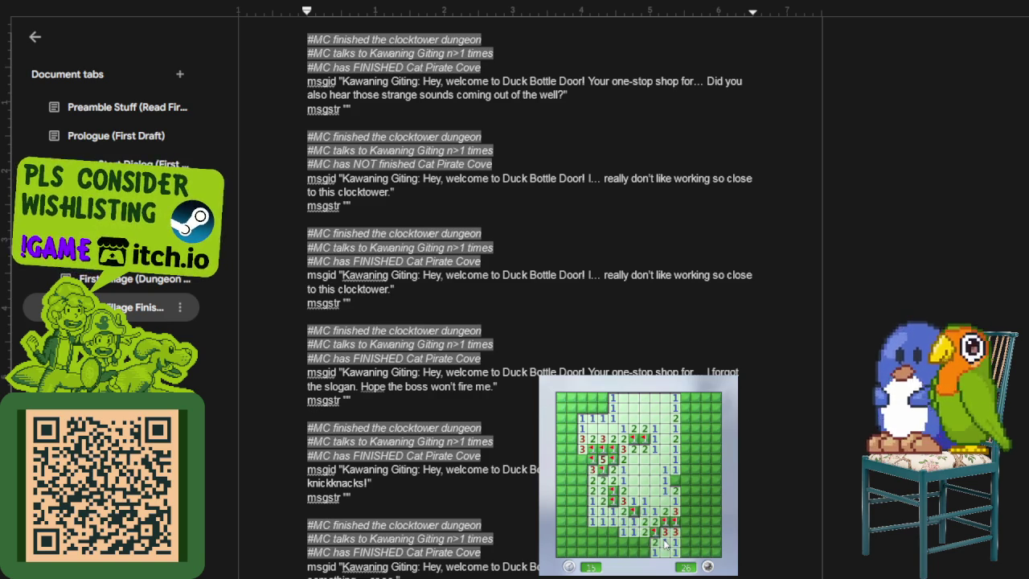
right_click(602, 532)
click(592, 541)
click(612, 542)
click(624, 547)
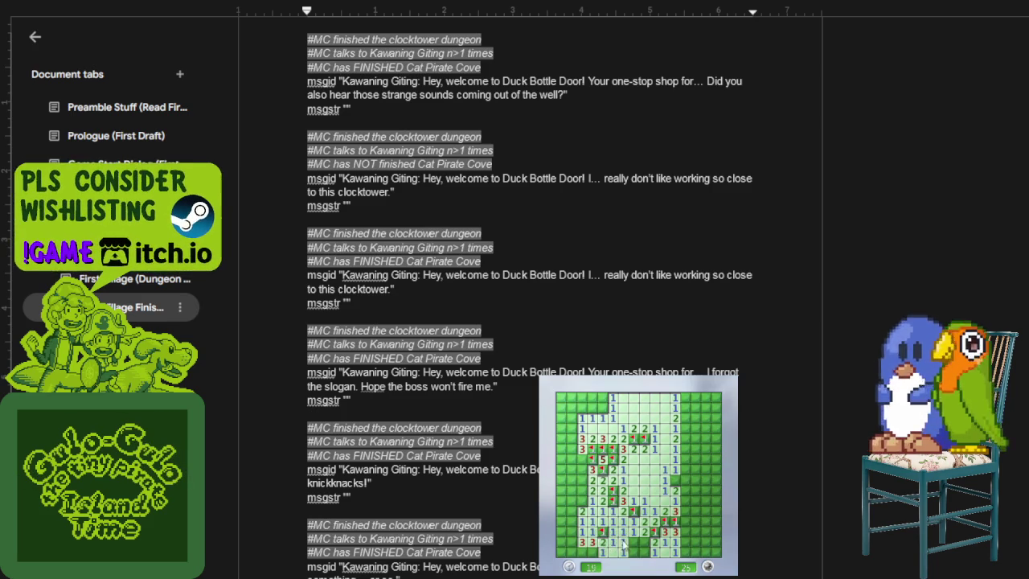
right_click(639, 552)
right_click(595, 555)
right_click(582, 555)
right_click(582, 500)
click(588, 476)
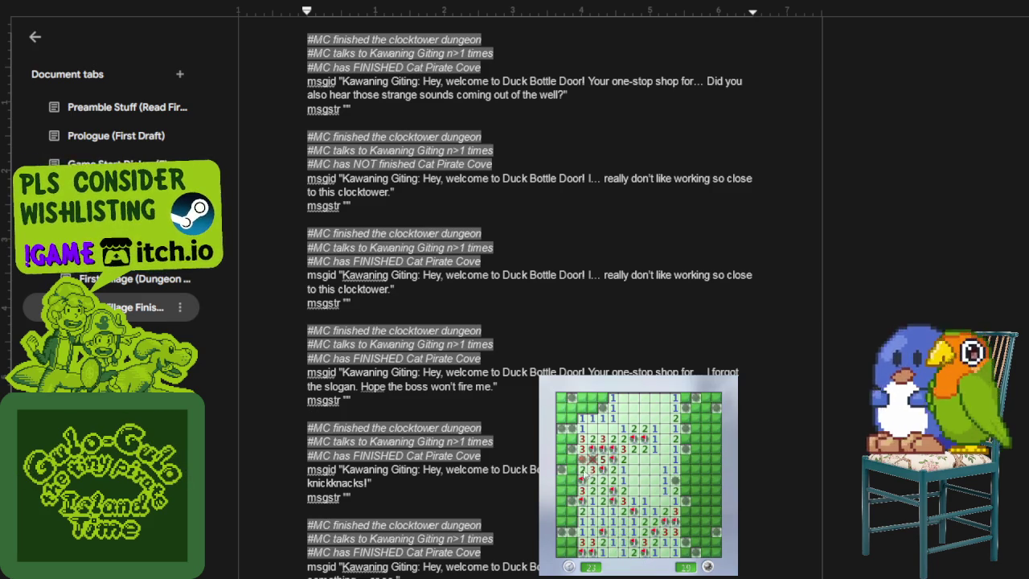
key(F2)
click(564, 468)
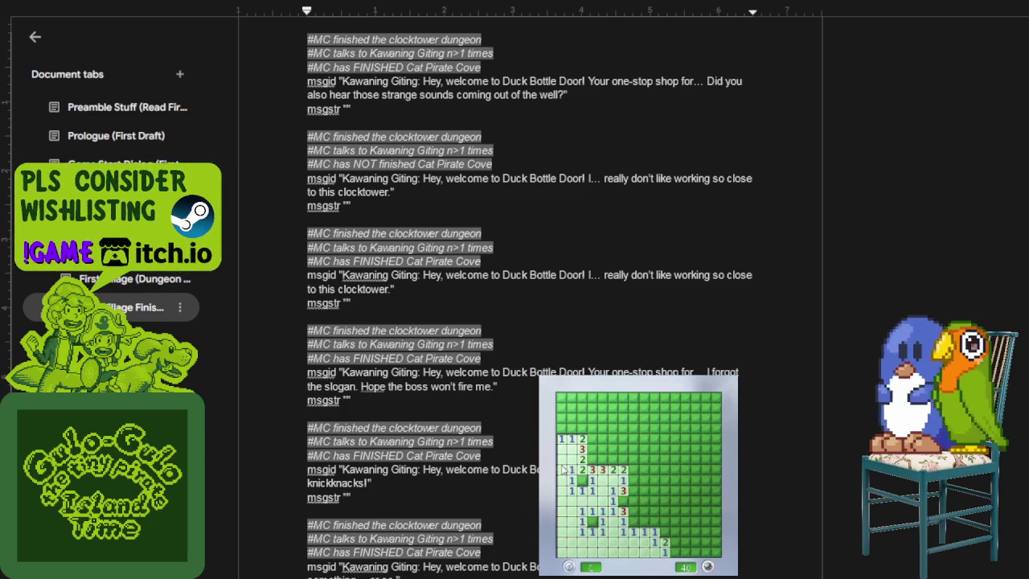
Step: Flag mines and clear cells around the upper-left and middle of the current Minesweeper board
right_click(593, 459)
right_click(593, 448)
middle_click(582, 438)
right_click(560, 428)
right_click(582, 480)
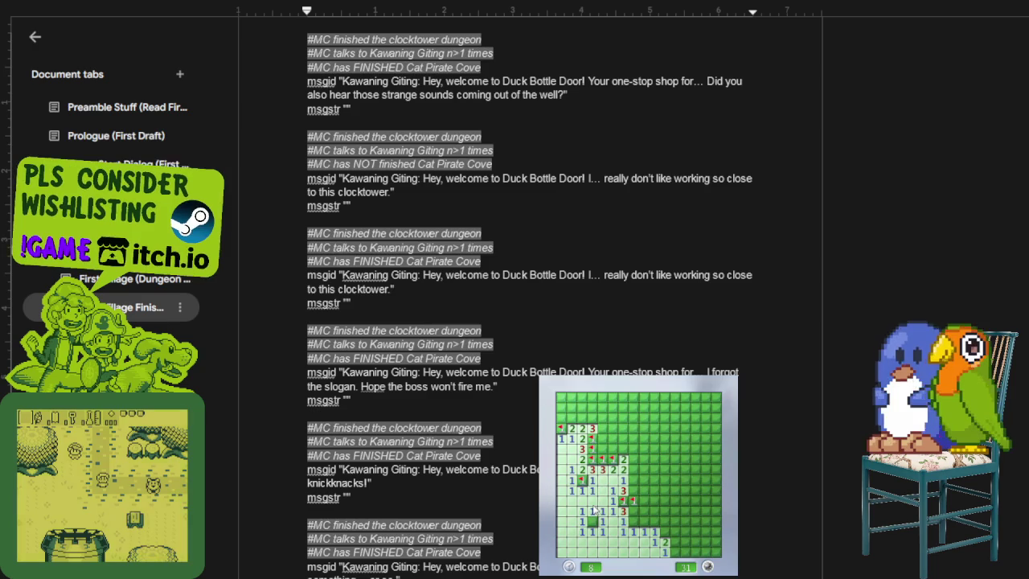
click(634, 511)
right_click(633, 521)
click(655, 521)
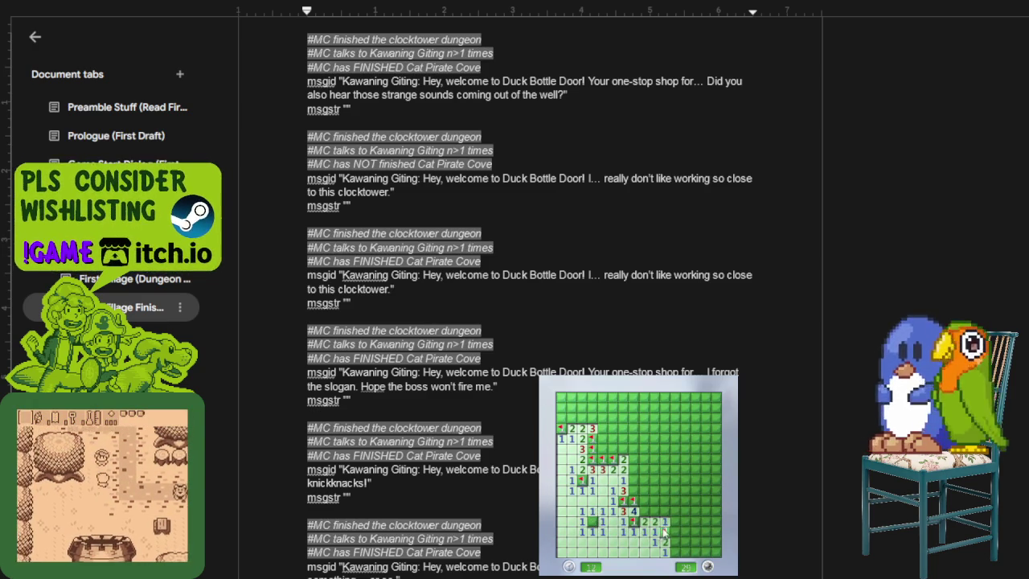
right_click(664, 531)
click(673, 531)
click(644, 500)
right_click(633, 490)
right_click(633, 480)
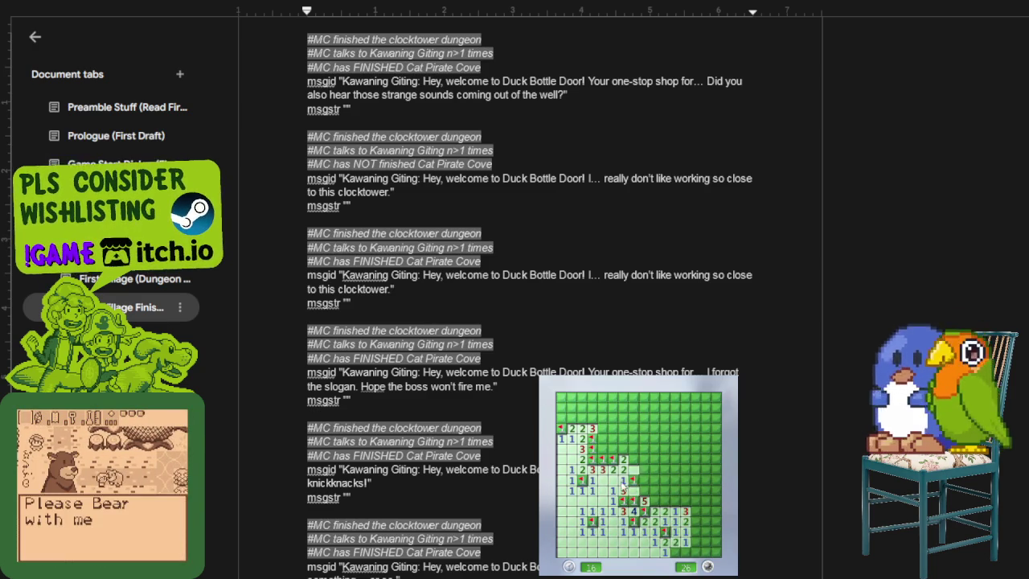
Step: Restart on a fresh board, open a few cells, then bring the dialogue document forward
key(F2)
click(654, 497)
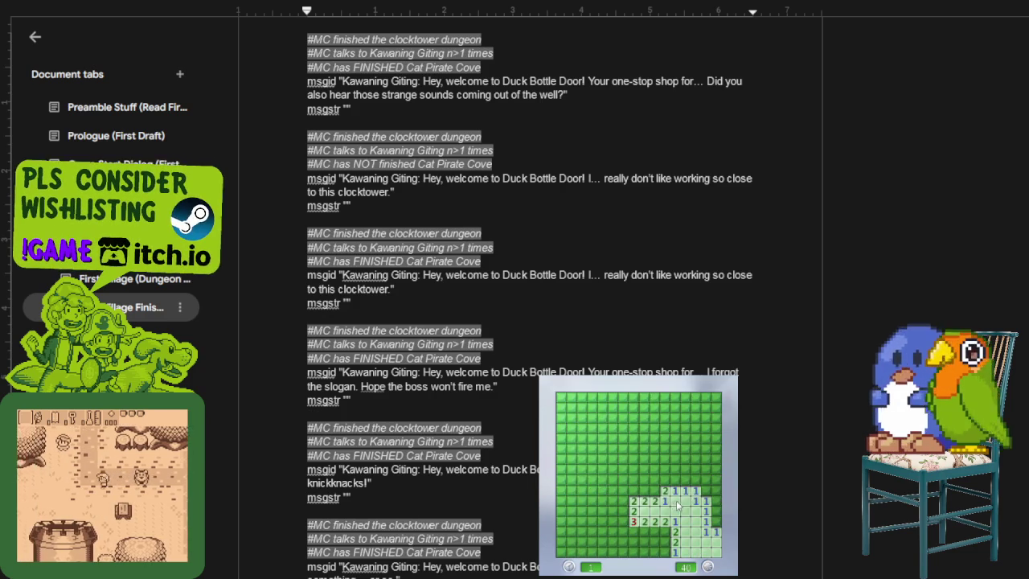
click(635, 493)
click(481, 262)
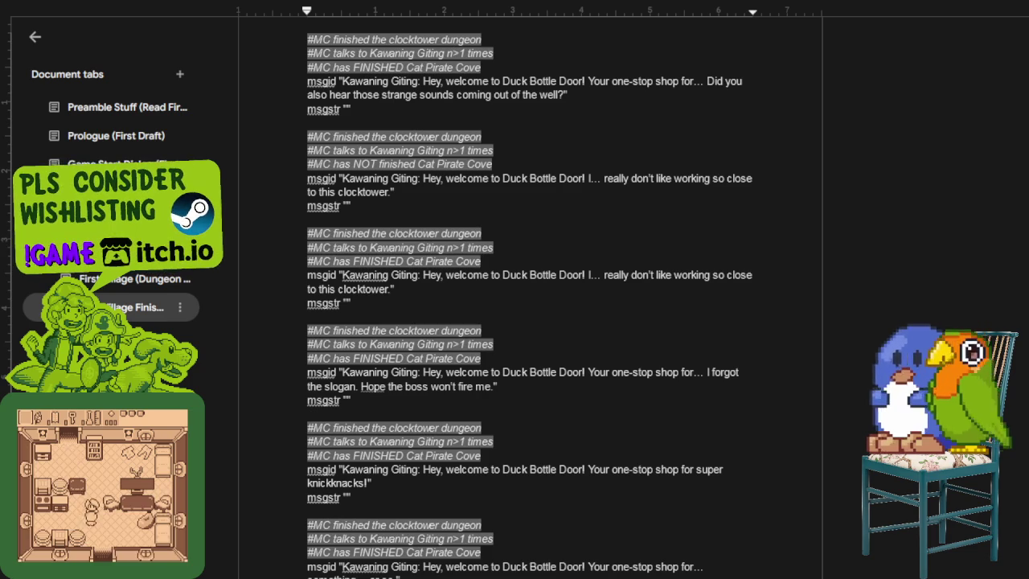
Step: Bring Minesweeper back over the document and clear the top rows, flagging suspected mines
click(595, 470)
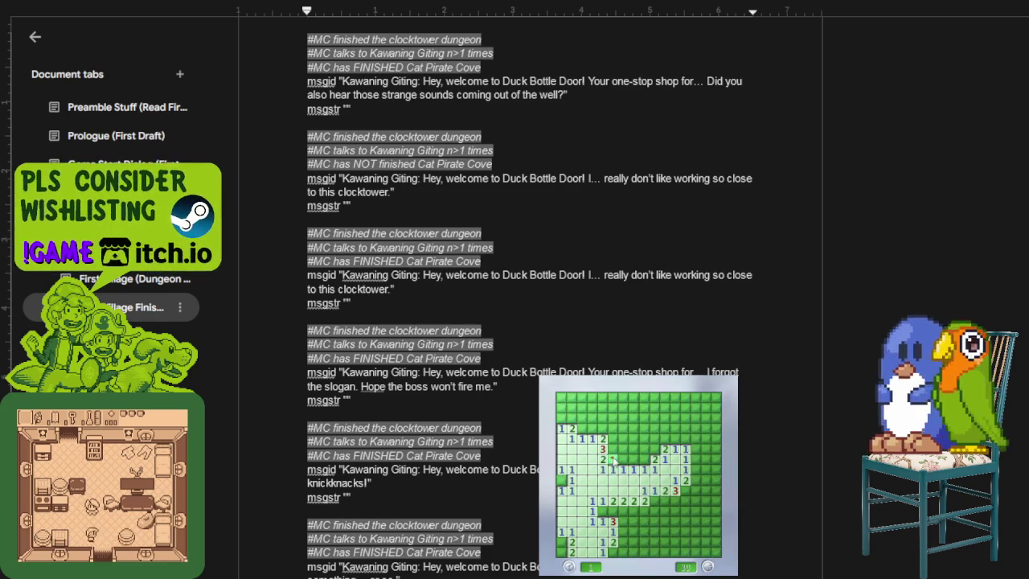
click(604, 434)
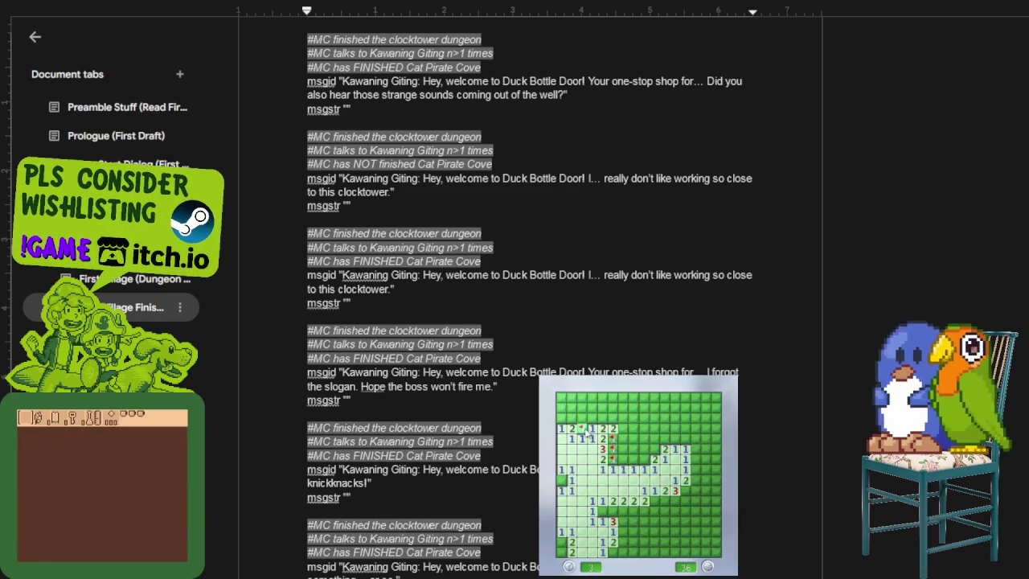
click(587, 412)
right_click(612, 418)
click(619, 426)
click(636, 418)
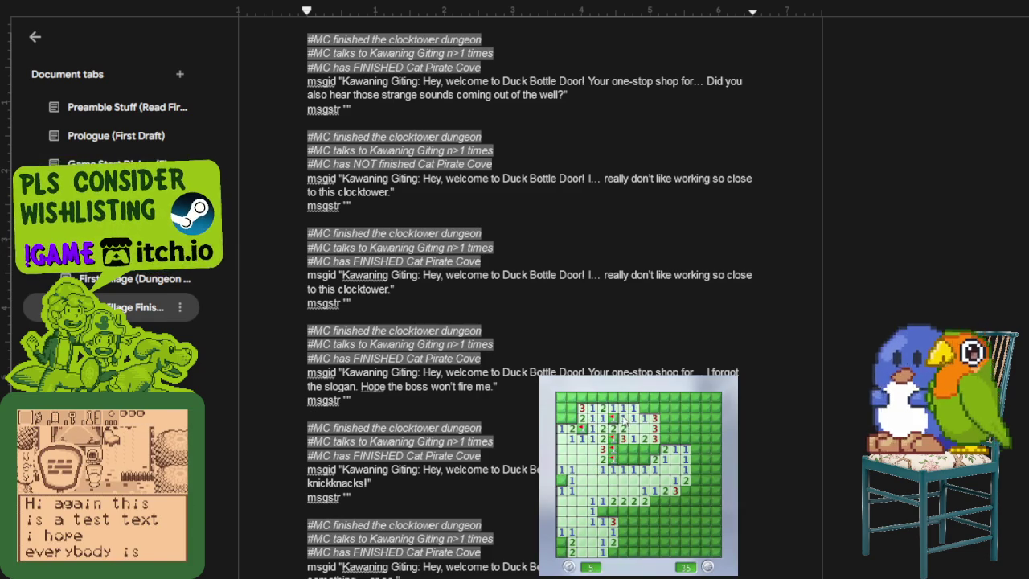
click(623, 408)
click(611, 409)
click(571, 408)
right_click(570, 418)
right_click(571, 397)
click(561, 408)
click(655, 408)
right_click(644, 408)
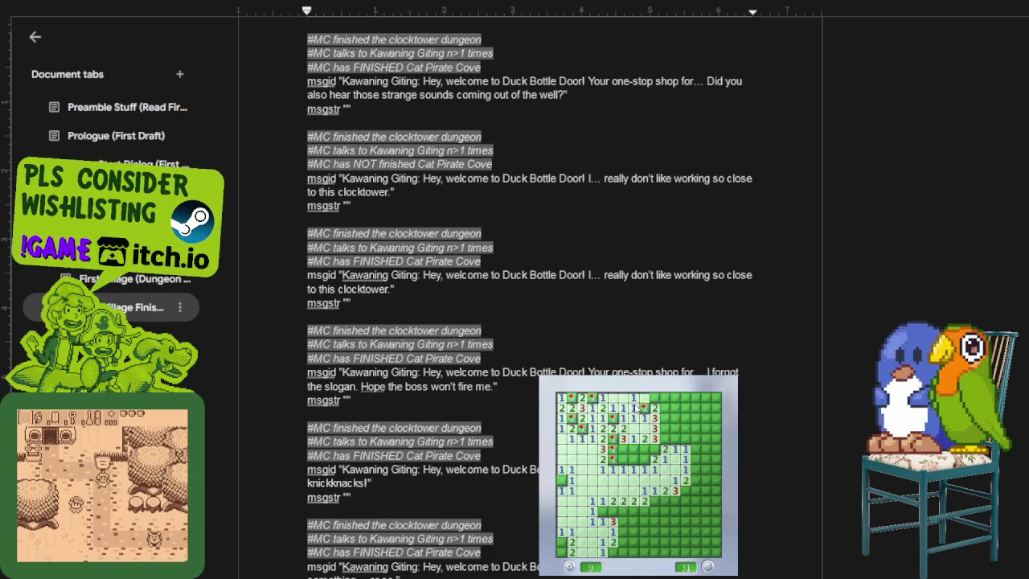
click(664, 400)
right_click(665, 428)
Step: Open the right-side region of the board and flag the mines along it
click(678, 453)
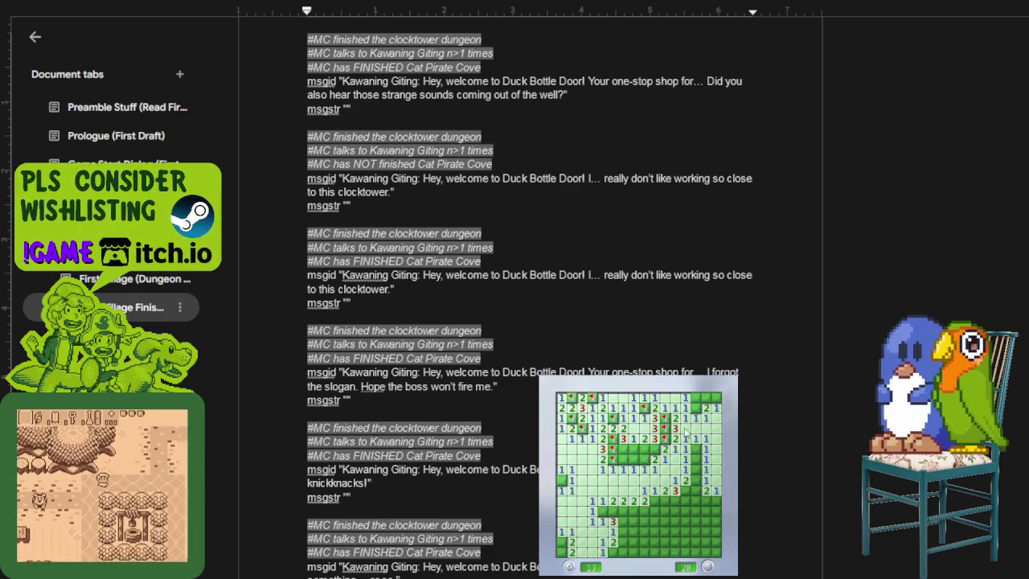
right_click(694, 408)
click(697, 398)
right_click(705, 397)
right_click(695, 448)
click(704, 466)
right_click(694, 480)
right_click(685, 490)
click(695, 489)
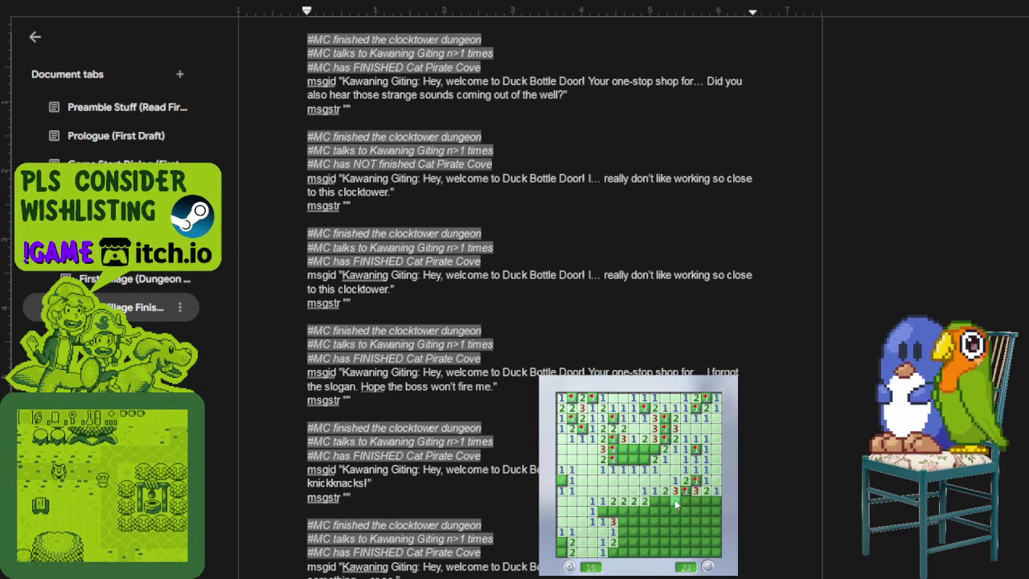
right_click(675, 499)
right_click(686, 499)
right_click(655, 499)
click(664, 499)
click(670, 512)
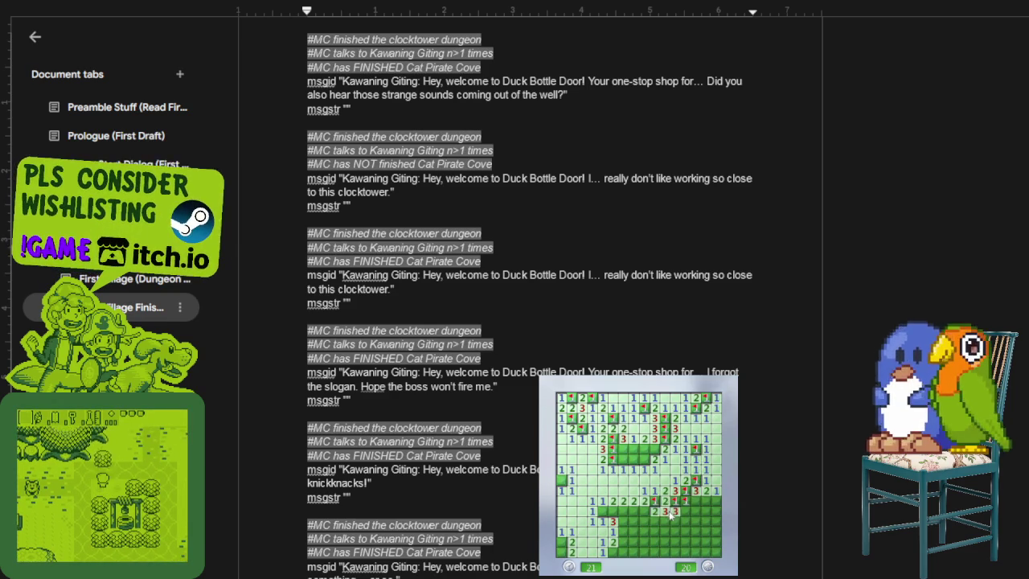
Step: Work through the lower rows, revealing safe cells and flagging suspected mines
right_click(602, 511)
click(613, 511)
right_click(623, 511)
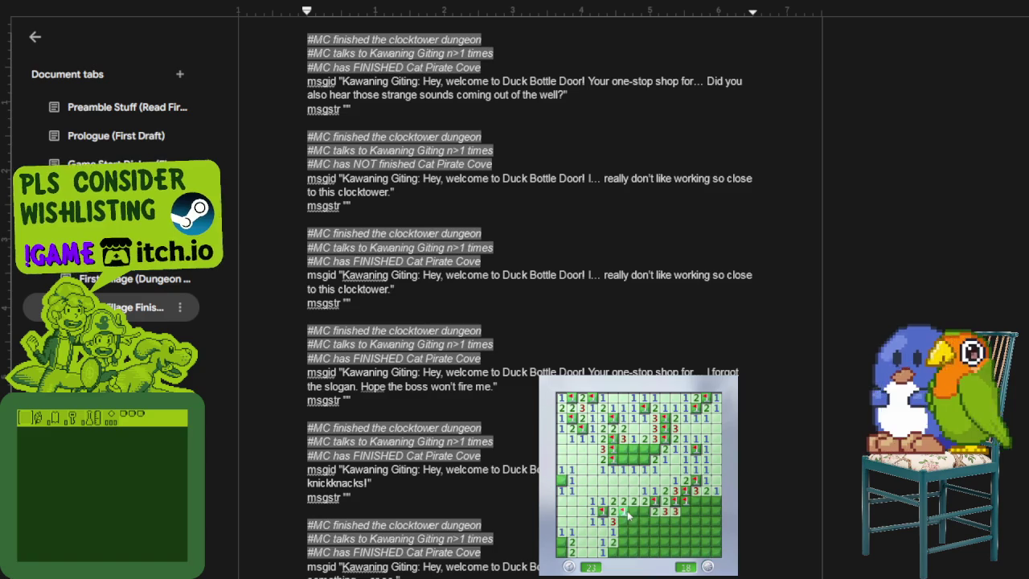
click(633, 511)
click(643, 532)
right_click(623, 531)
right_click(665, 531)
right_click(665, 521)
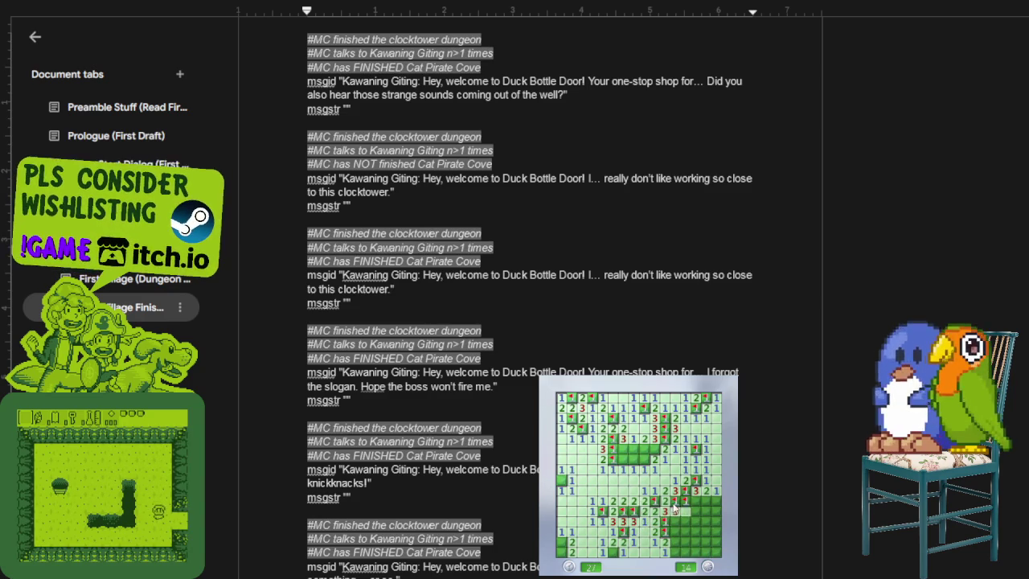
click(675, 512)
click(701, 511)
right_click(717, 501)
click(711, 521)
right_click(717, 531)
right_click(706, 542)
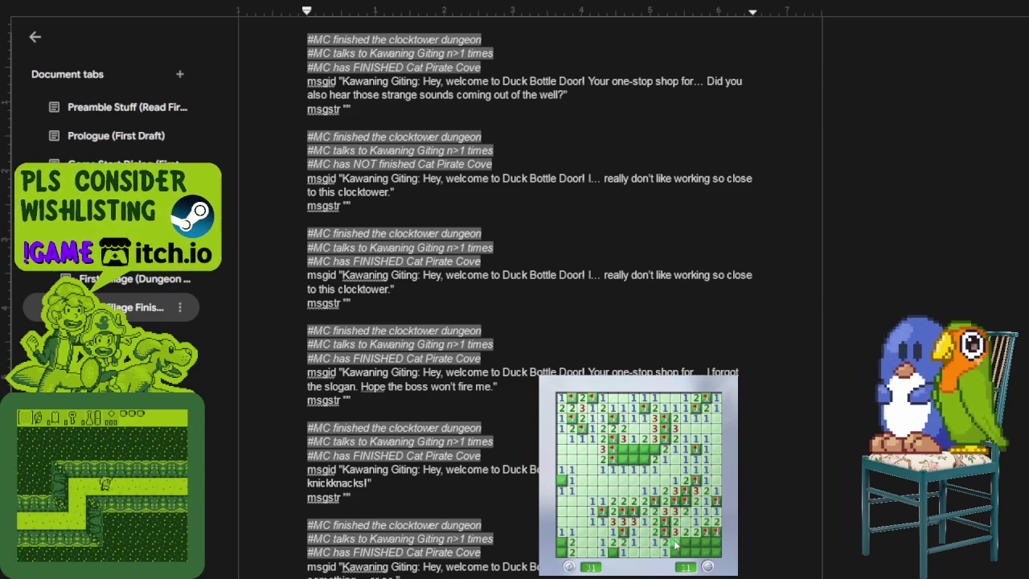
Step: Flag the bottom-right mines and open the last bottom-right cell, which hits a mine
click(697, 542)
right_click(696, 532)
right_click(685, 541)
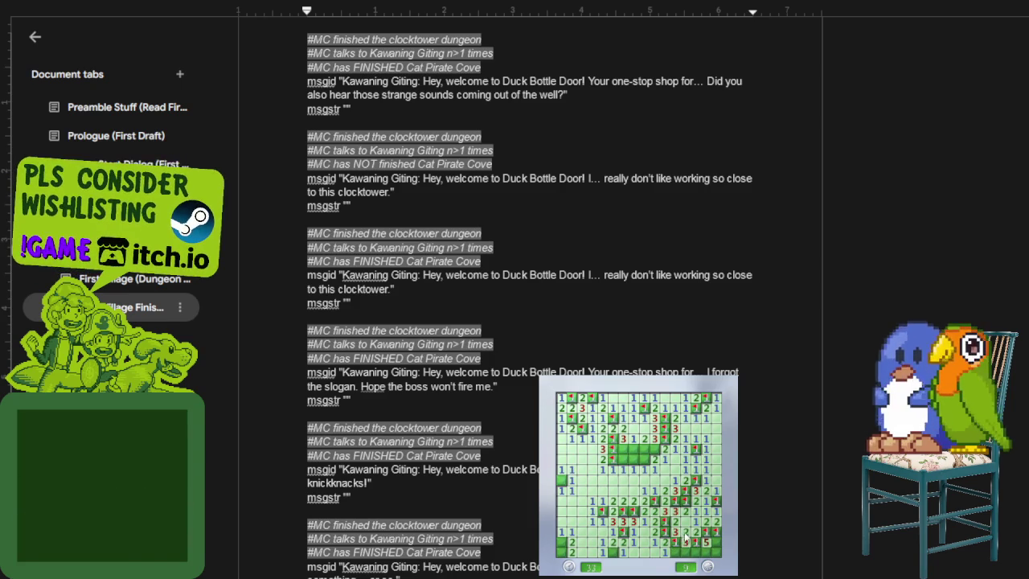
right_click(696, 552)
click(717, 552)
Step: Start a new game, flag two mines beside the first opening and open cells above it
click(710, 512)
right_click(675, 491)
right_click(675, 480)
click(685, 476)
click(674, 459)
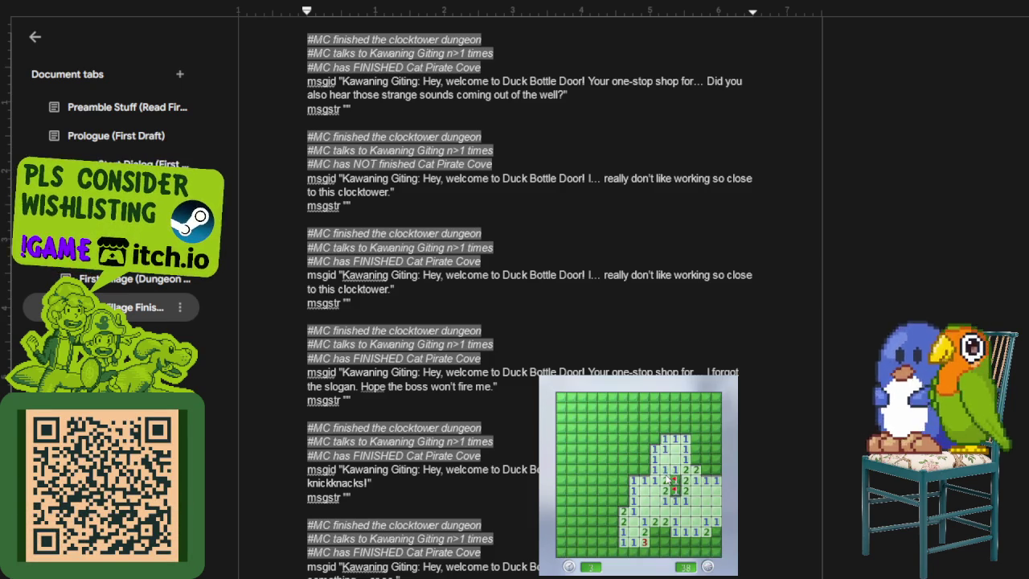
Step: Clear the right side and top rows, flagging mines and chording a satisfied number
right_click(705, 469)
click(712, 448)
right_click(685, 427)
click(675, 429)
click(666, 418)
click(685, 408)
click(705, 408)
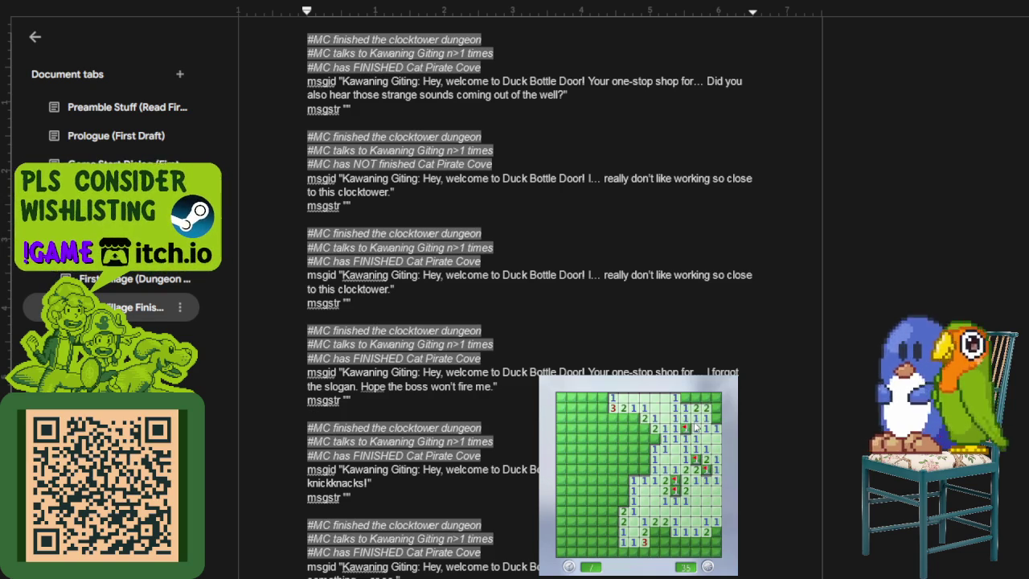
right_click(706, 398)
middle_click(706, 409)
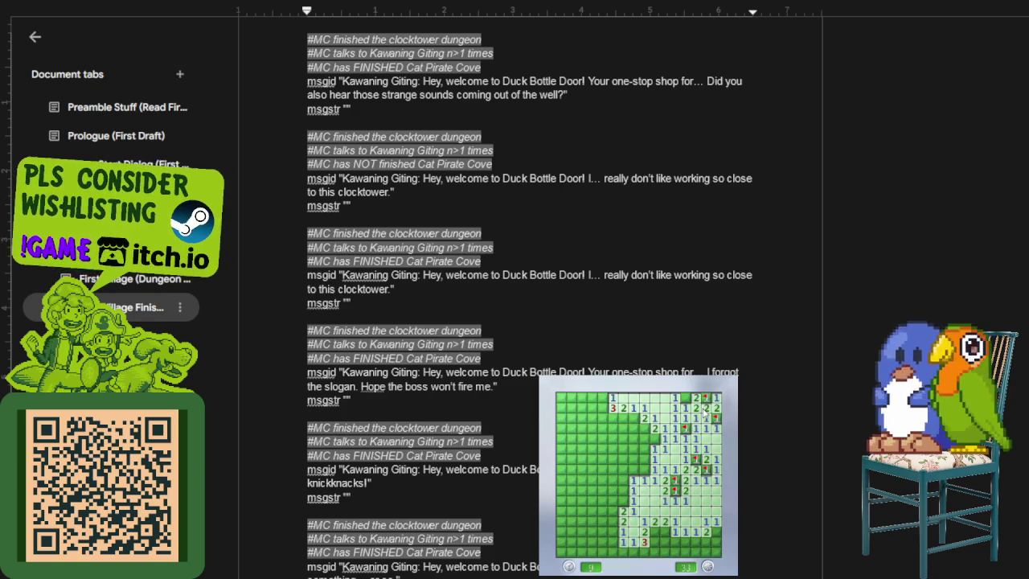
Step: Flag the left-edge and top-left mines and chord-open the leftmost columns
right_click(649, 435)
right_click(633, 418)
middle_click(633, 429)
middle_click(623, 448)
right_click(613, 438)
middle_click(623, 428)
right_click(613, 418)
middle_click(613, 447)
middle_click(602, 447)
right_click(602, 418)
middle_click(592, 428)
right_click(581, 428)
right_click(570, 438)
middle_click(571, 448)
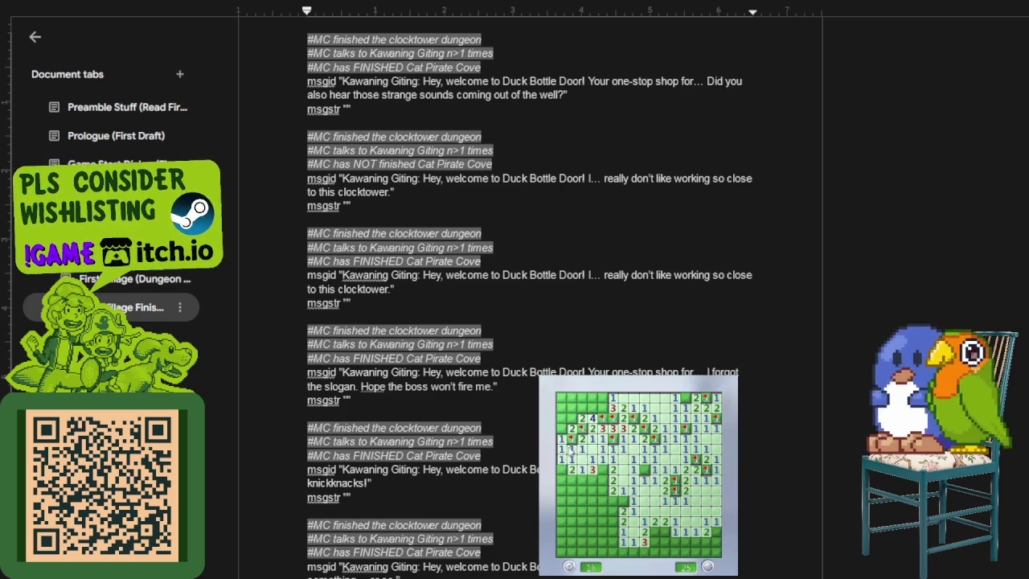
middle_click(570, 418)
right_click(581, 407)
right_click(602, 407)
middle_click(591, 407)
Step: Flag the lower-left mines and chord-open the cells around them
right_click(602, 469)
right_click(602, 479)
middle_click(613, 480)
right_click(613, 500)
middle_click(602, 490)
right_click(581, 479)
right_click(581, 500)
middle_click(592, 500)
middle_click(581, 489)
middle_click(571, 500)
middle_click(581, 511)
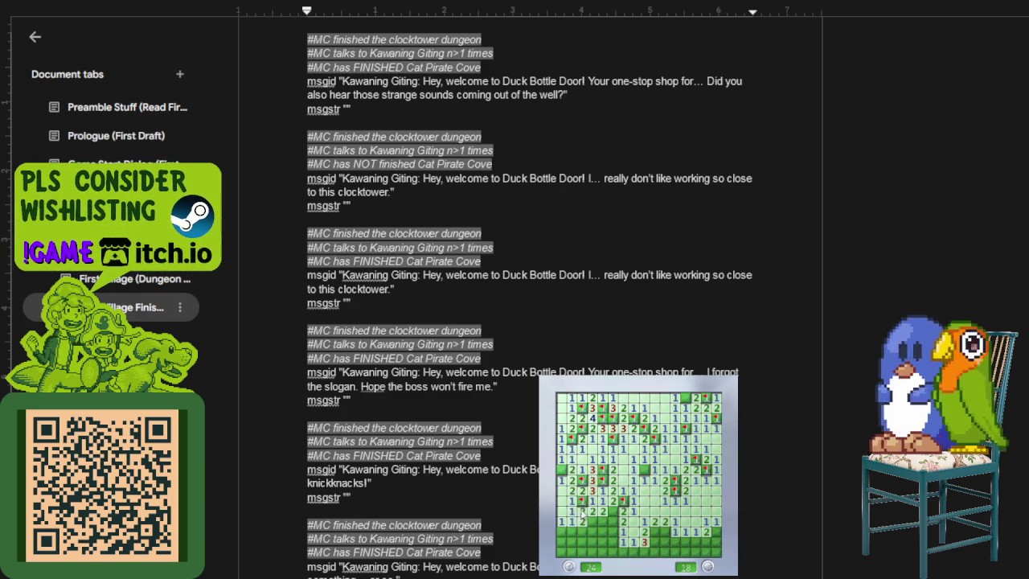
Step: Clear the bottom-left rows, flagging mines and chording the numbers beside them
right_click(591, 521)
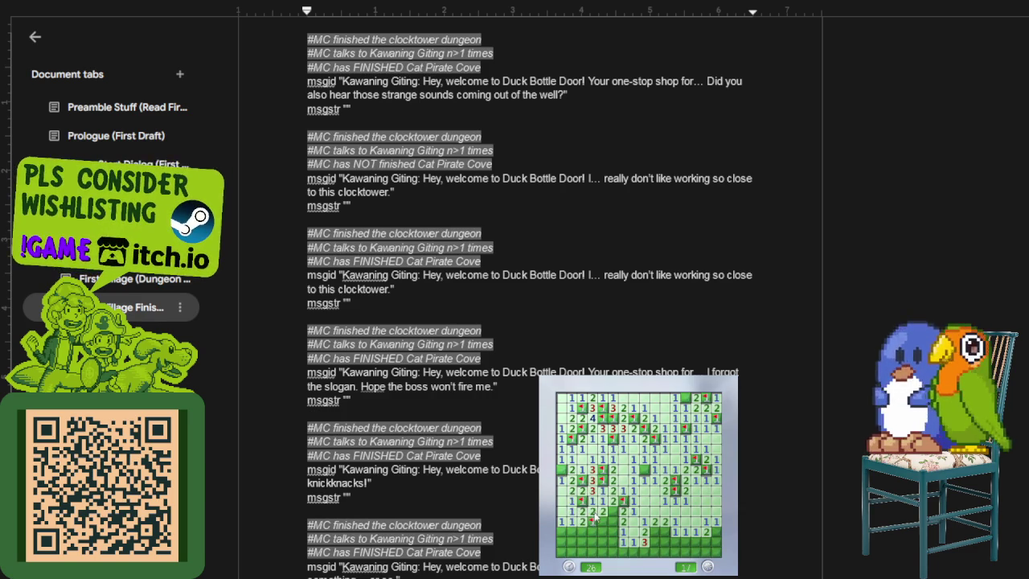
middle_click(608, 516)
right_click(612, 530)
middle_click(613, 543)
right_click(591, 531)
middle_click(582, 541)
right_click(562, 532)
middle_click(573, 543)
right_click(602, 542)
right_click(592, 553)
middle_click(600, 550)
Step: Flag the bottom-middle and bottom-right mines, open the last safe cells, and start another game
right_click(662, 532)
right_click(653, 531)
middle_click(653, 541)
right_click(643, 552)
right_click(652, 552)
middle_click(667, 553)
right_click(676, 542)
right_click(695, 542)
middle_click(695, 546)
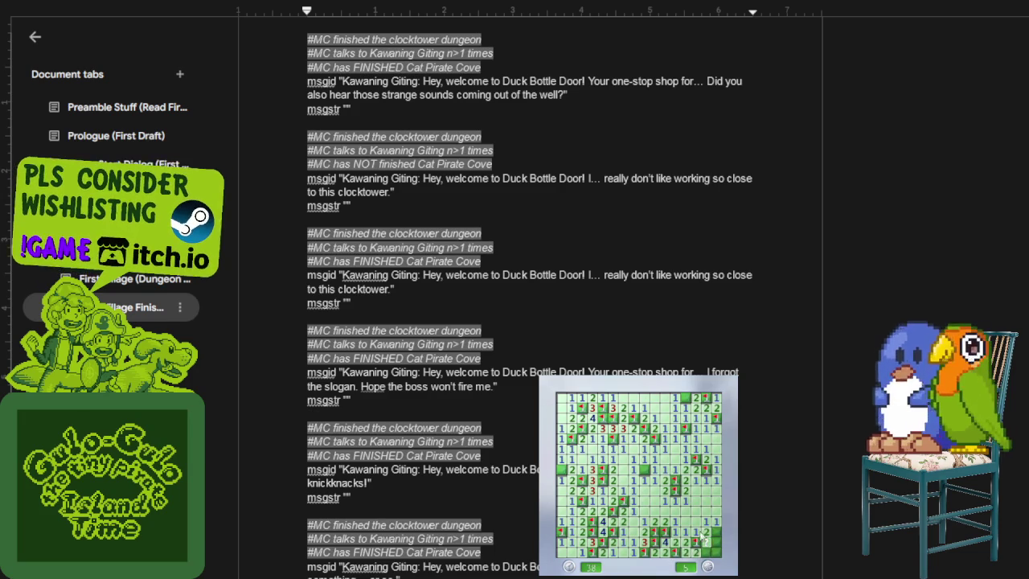
click(705, 544)
click(704, 531)
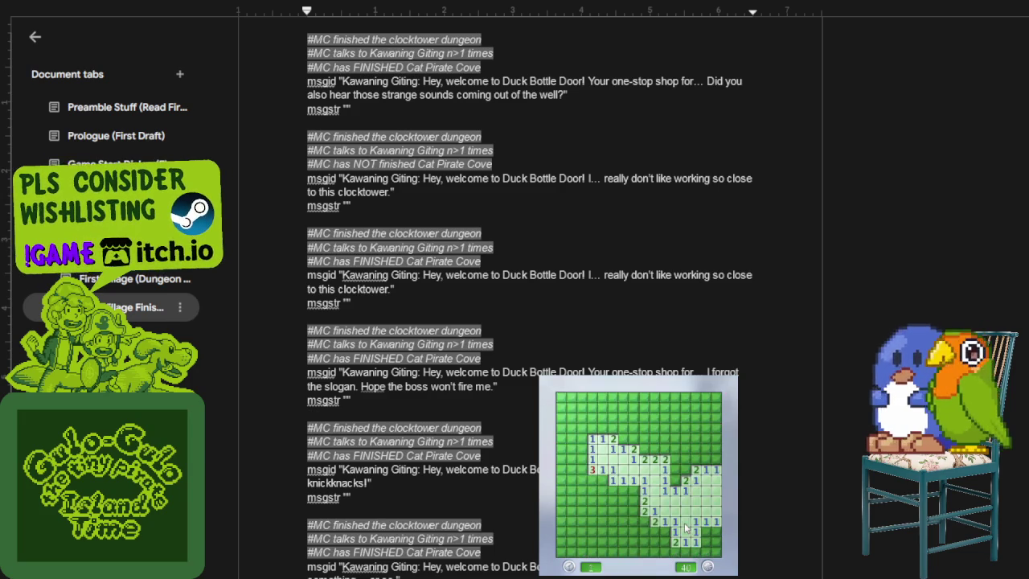
Step: Flag the mines around the first opening and open the safe cells beside and above it
right_click(632, 490)
right_click(632, 510)
middle_click(633, 501)
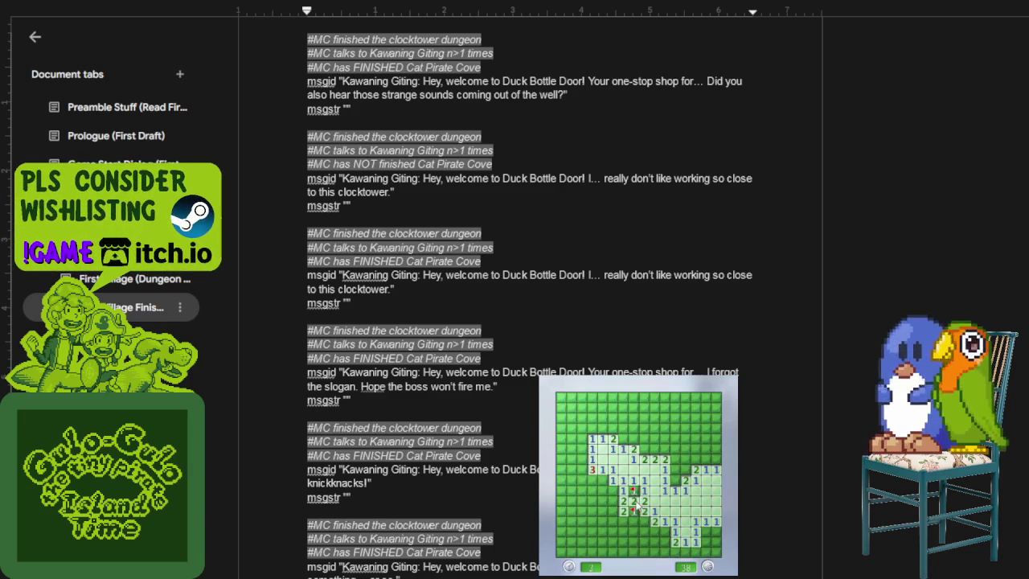
right_click(602, 480)
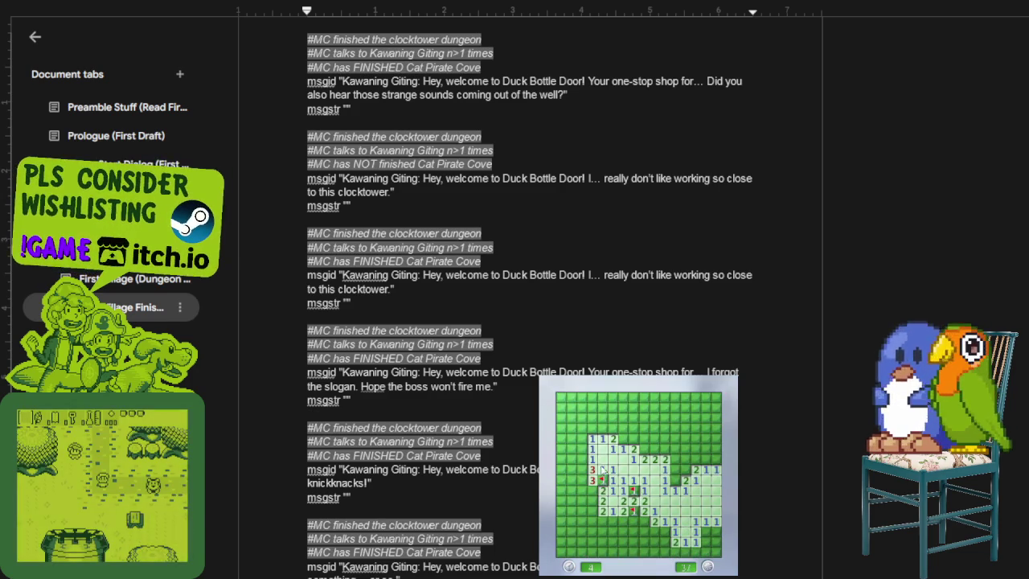
right_click(643, 448)
right_click(653, 448)
click(665, 448)
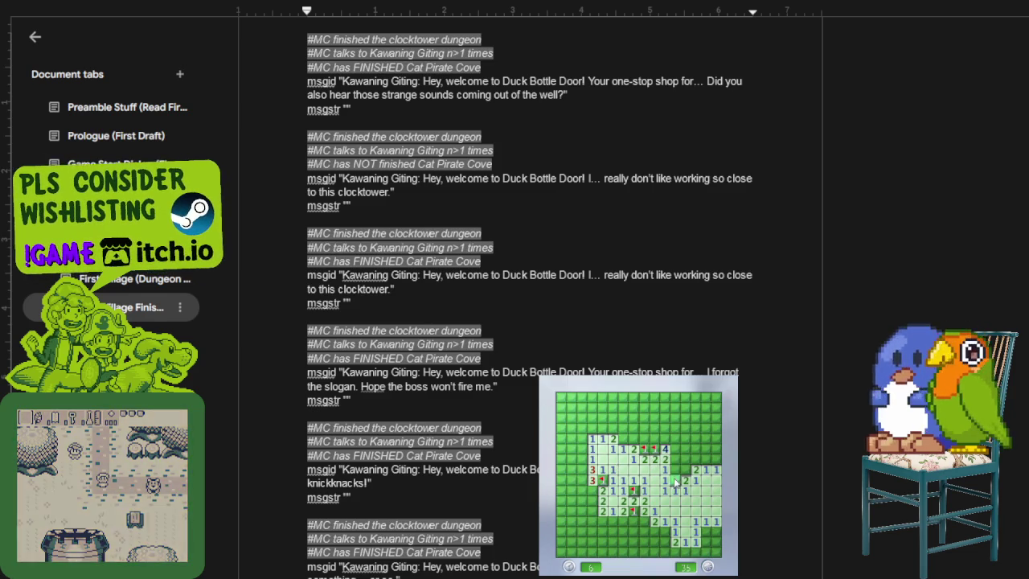
middle_click(678, 482)
Step: Flag the mines right of the 4 and clear cells into the upper-right area
right_click(684, 468)
right_click(674, 448)
right_click(684, 448)
middle_click(695, 458)
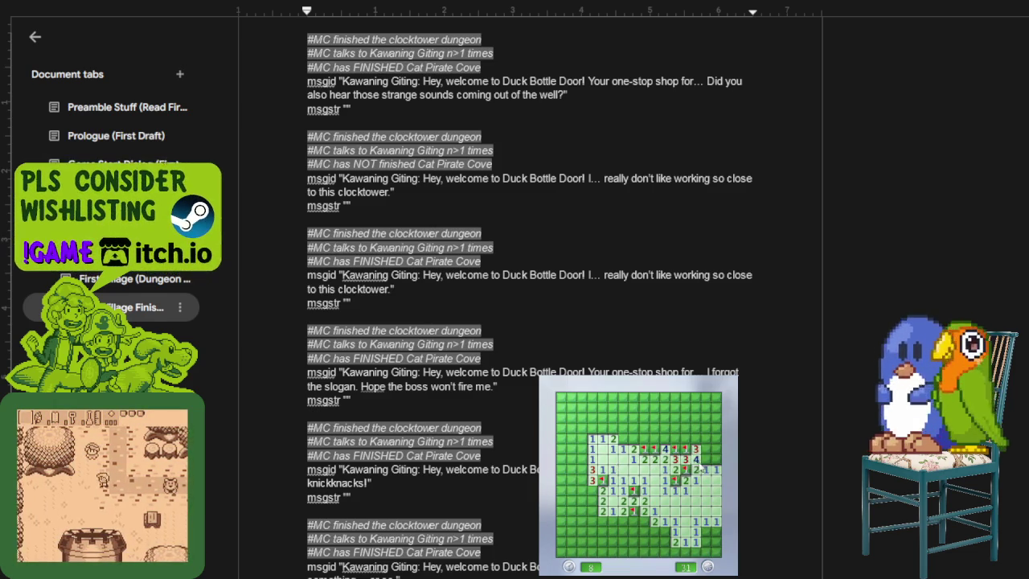
middle_click(695, 448)
right_click(705, 438)
right_click(715, 448)
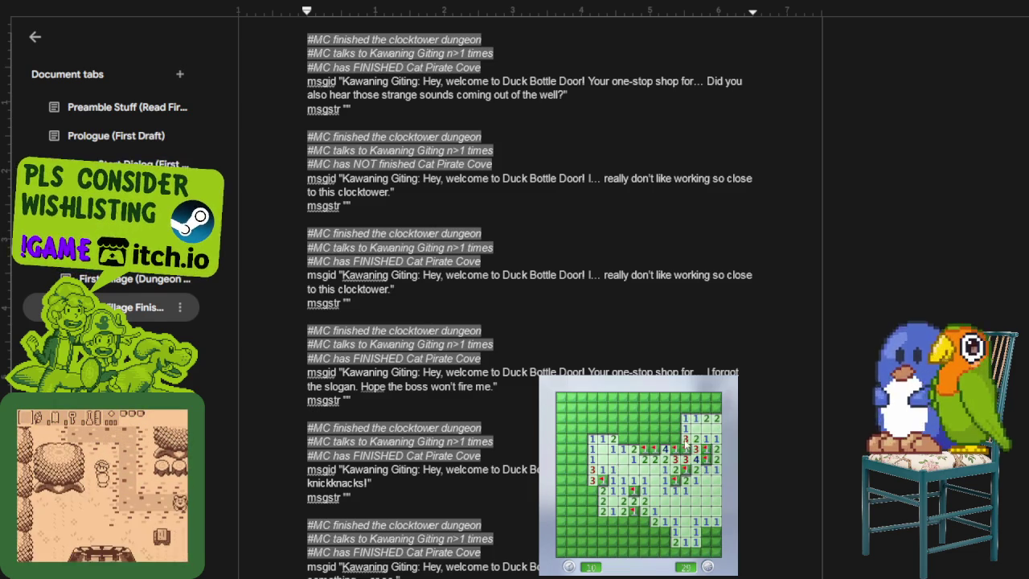
Step: Flag the top-right row mines and open the remaining top-right cells
middle_click(696, 418)
right_click(705, 407)
right_click(715, 407)
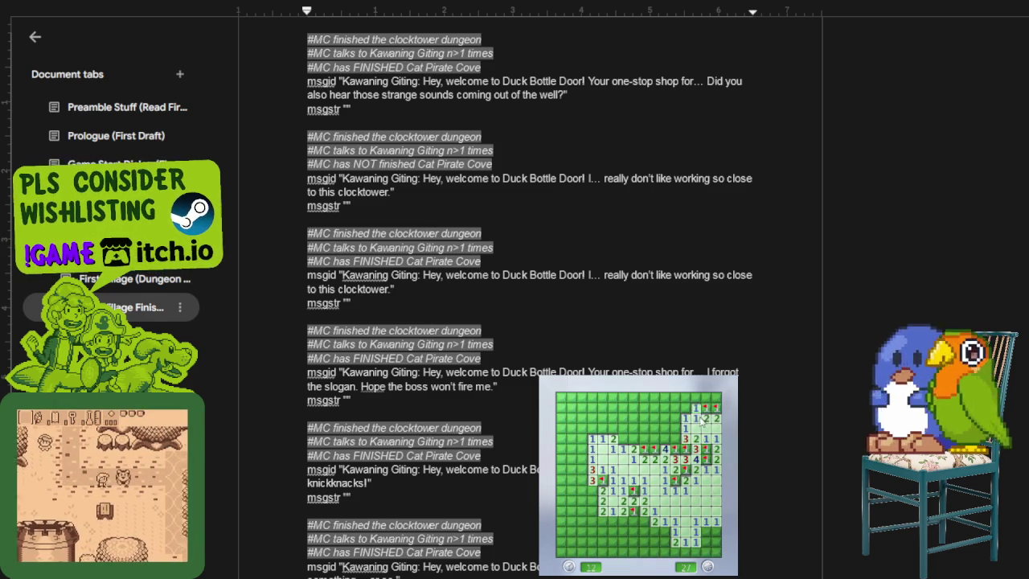
click(715, 397)
middle_click(695, 408)
right_click(674, 429)
Step: Flag mines and open blocks of cells across the upper middle of the board
click(664, 428)
right_click(654, 438)
right_click(643, 438)
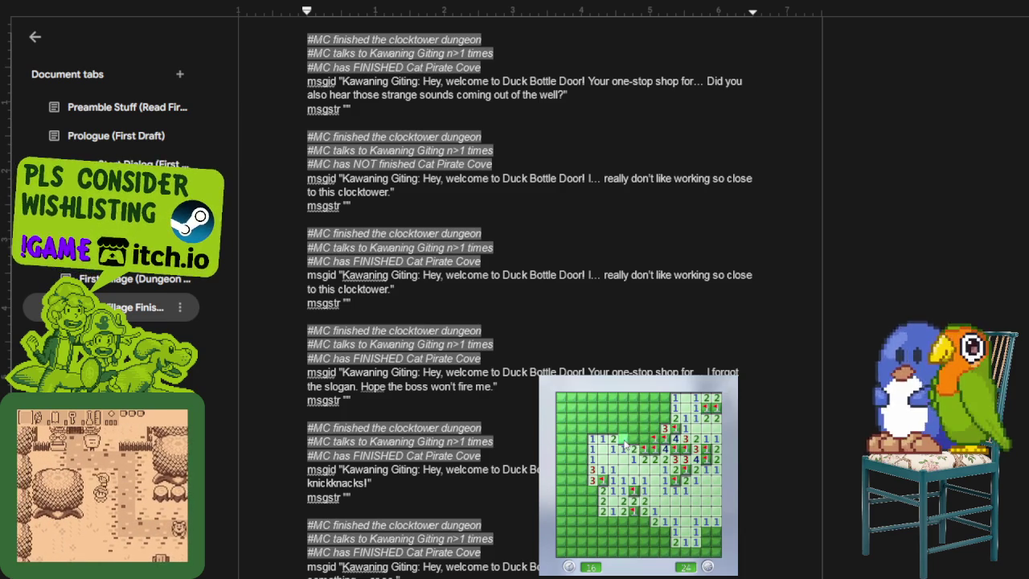
click(633, 428)
click(624, 410)
right_click(653, 428)
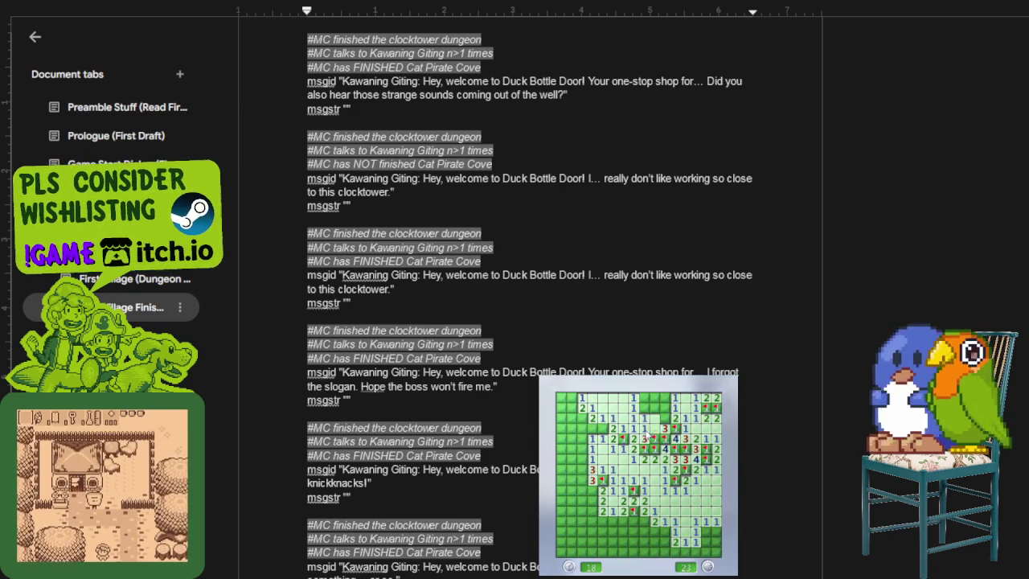
middle_click(664, 428)
right_click(664, 407)
right_click(643, 408)
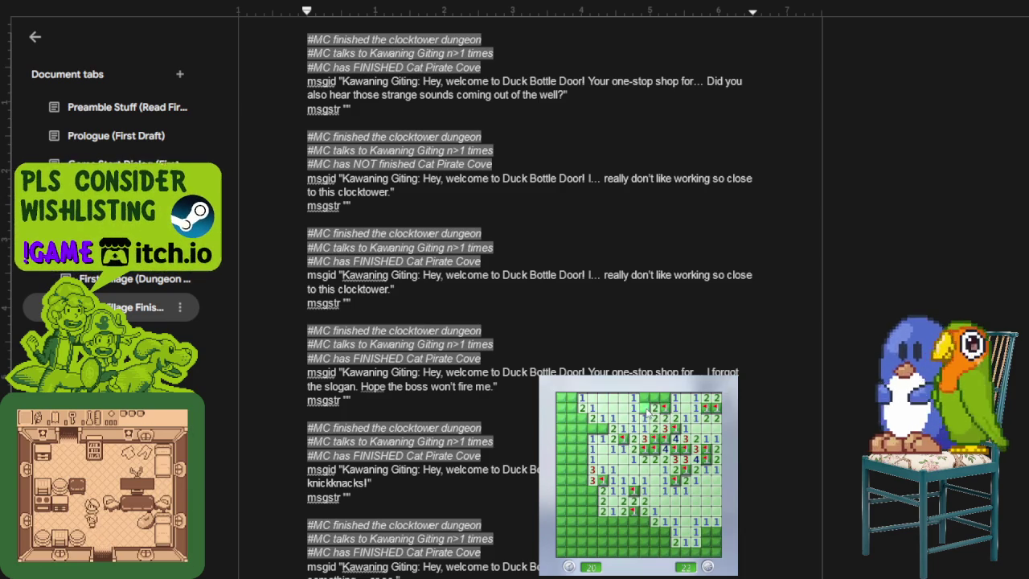
middle_click(653, 418)
Step: Flag the mines along the left edge and open the cells beside them
right_click(602, 429)
middle_click(593, 440)
right_click(582, 418)
middle_click(582, 428)
right_click(582, 459)
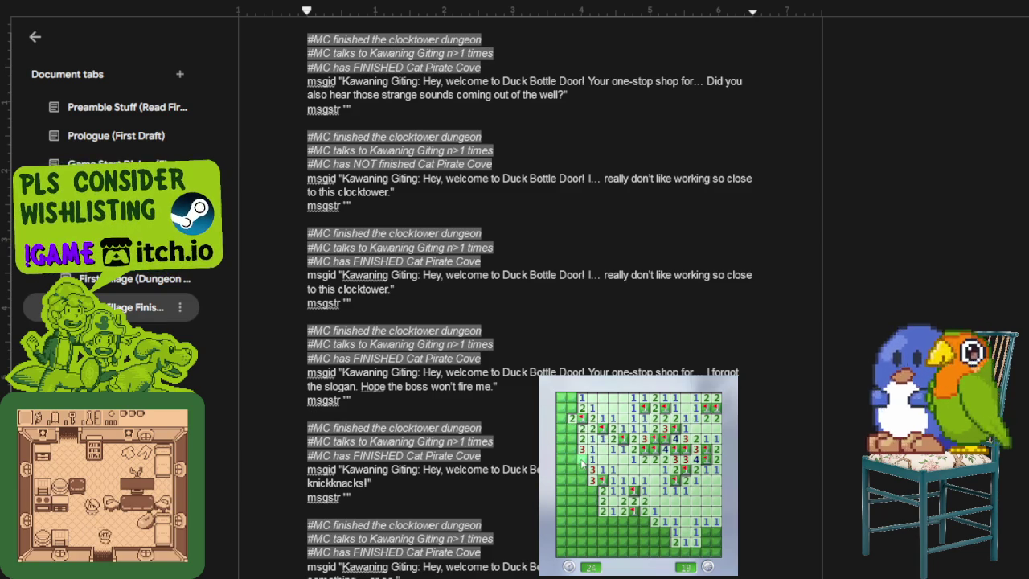
click(582, 469)
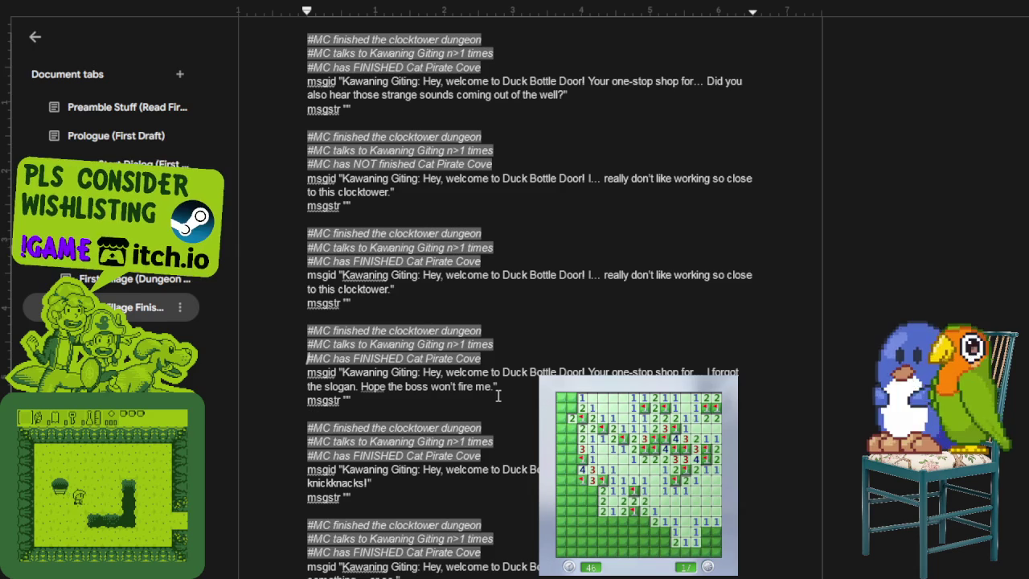
scroll(517, 408, down, 3)
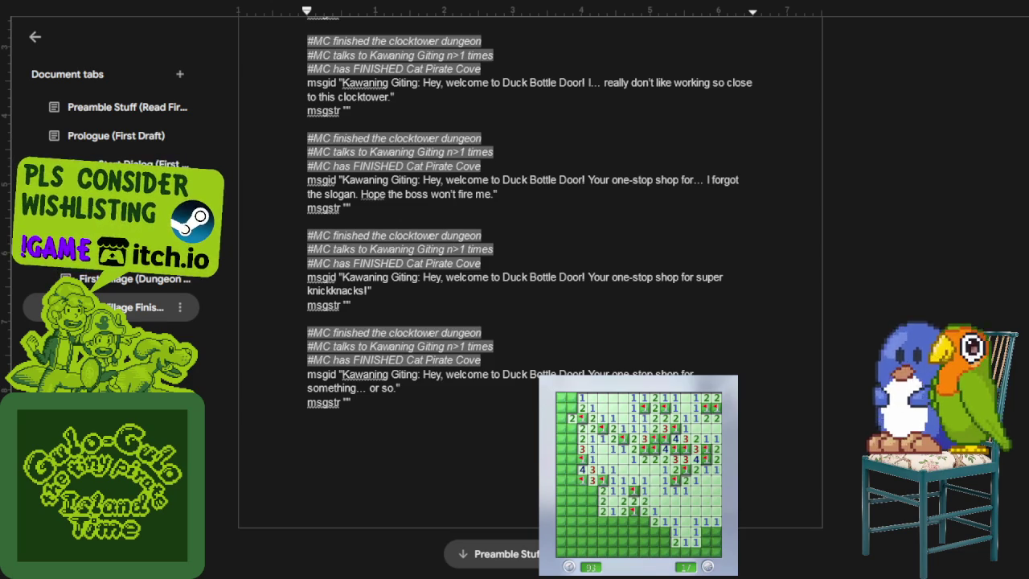
Step: Flag mines and open the safe cells across the lower and lower-left board
right_click(665, 533)
click(650, 524)
right_click(634, 522)
click(631, 530)
click(664, 542)
right_click(655, 542)
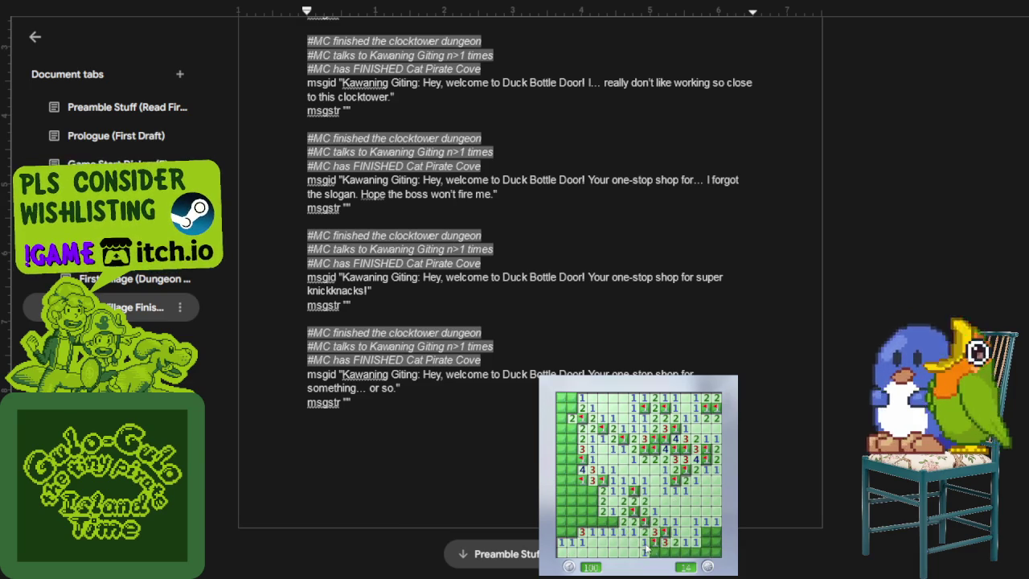
right_click(706, 531)
right_click(613, 521)
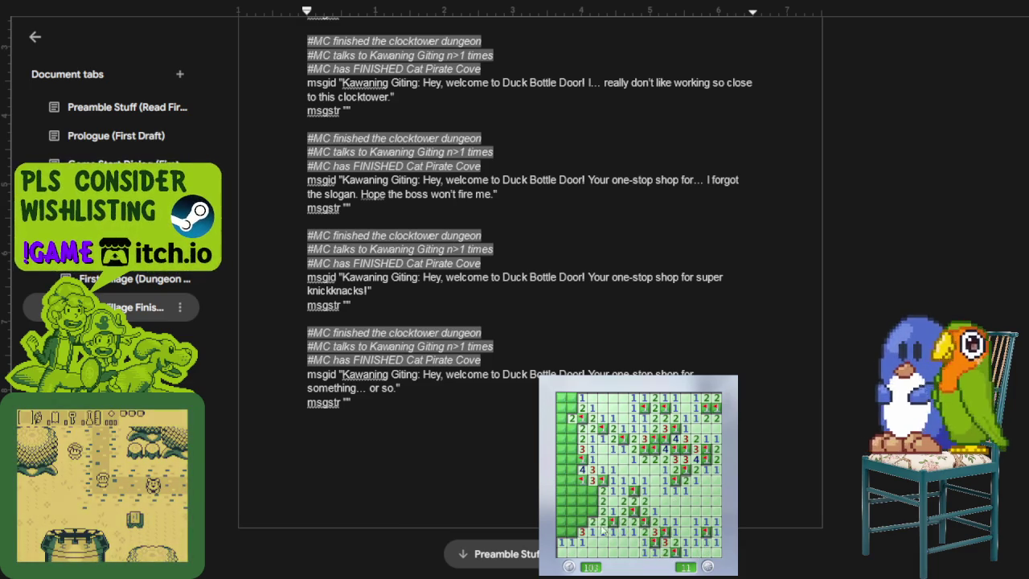
Step: Flag the mines down the left column and open its remaining safe cells
right_click(593, 490)
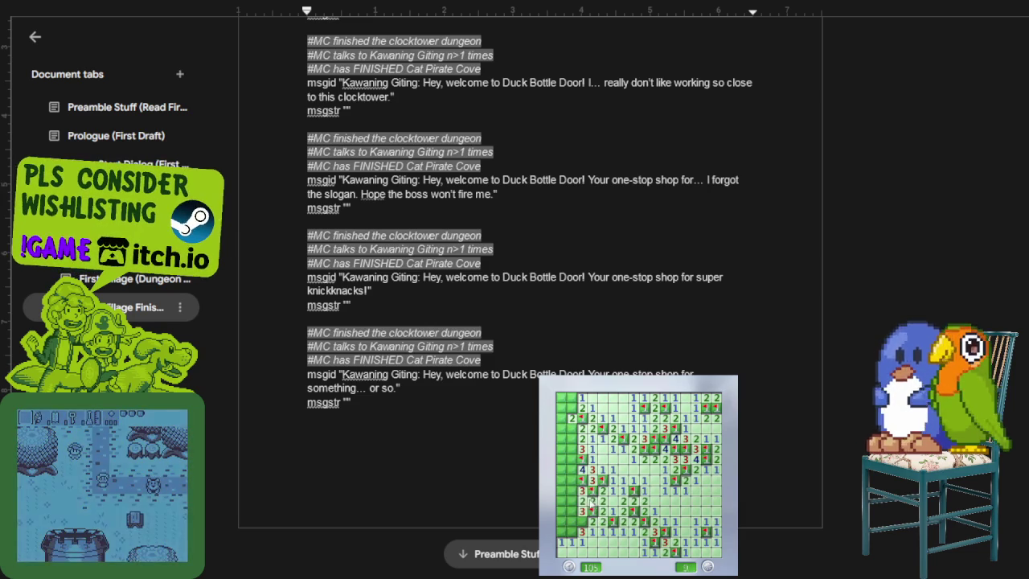
click(582, 500)
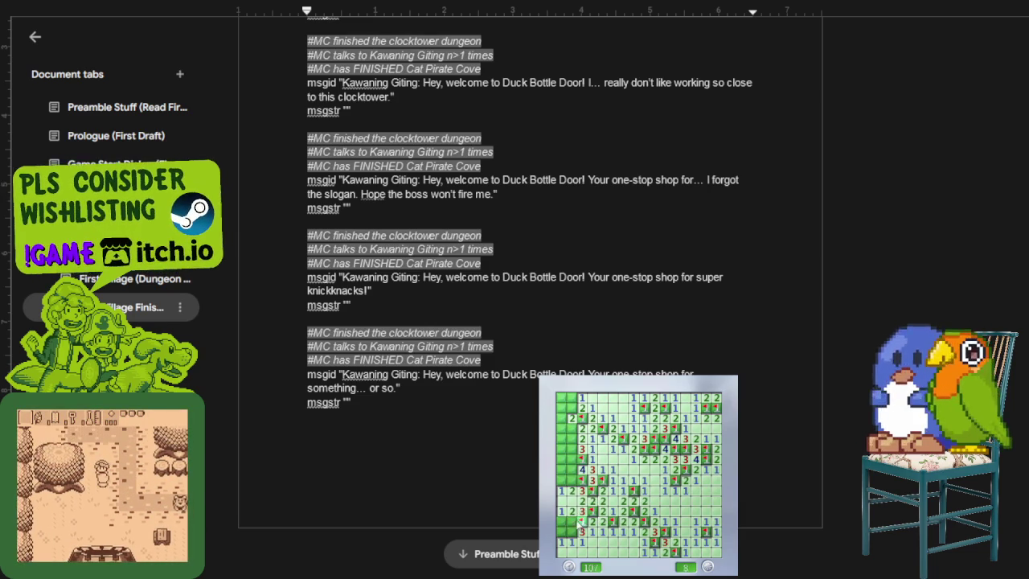
right_click(572, 521)
click(561, 521)
right_click(572, 530)
click(566, 469)
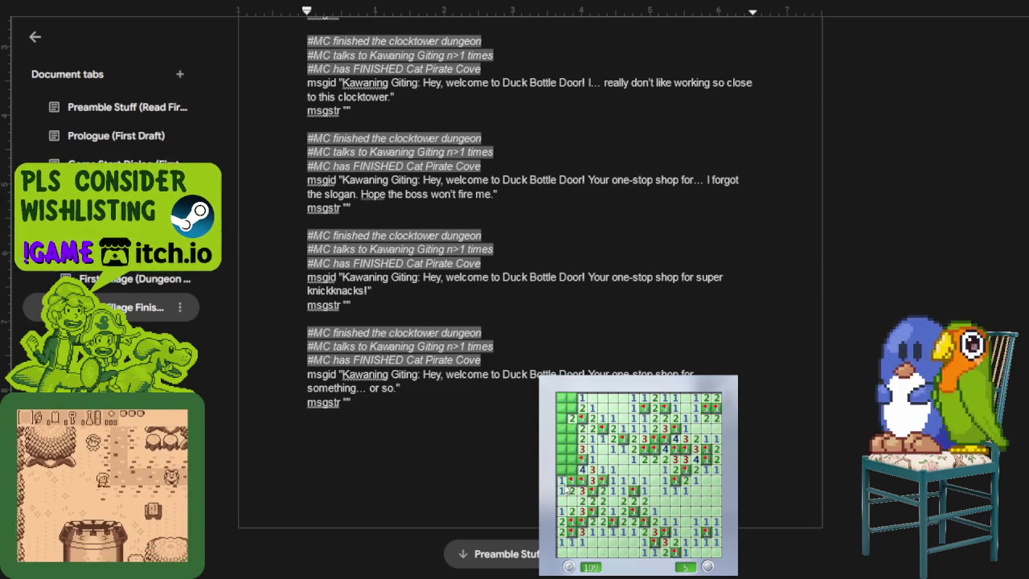
right_click(561, 458)
right_click(571, 458)
right_click(571, 449)
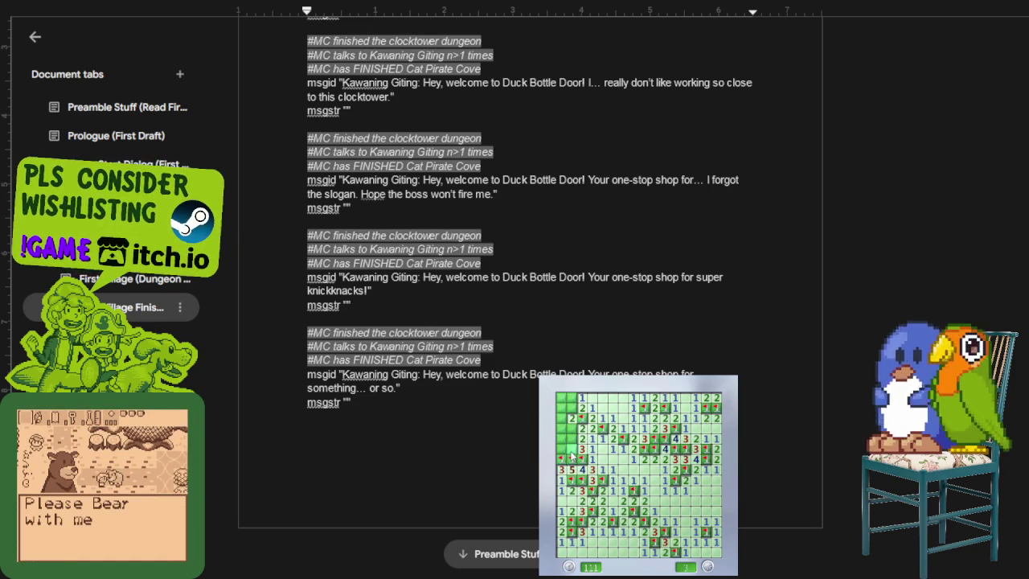
Step: Flag the final top-left mines to win, then dismiss the finished game
right_click(571, 428)
click(561, 418)
right_click(571, 398)
click(561, 397)
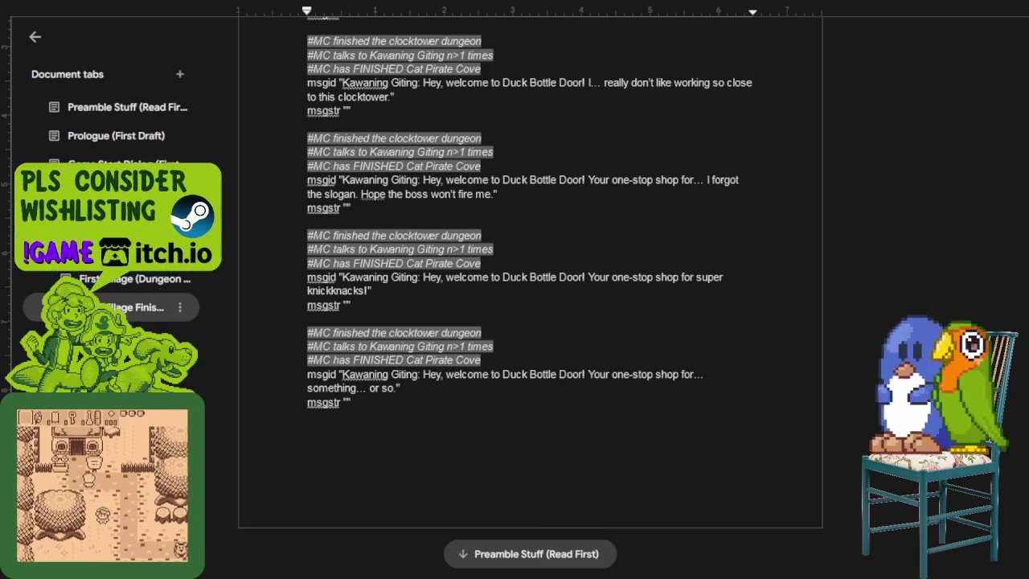
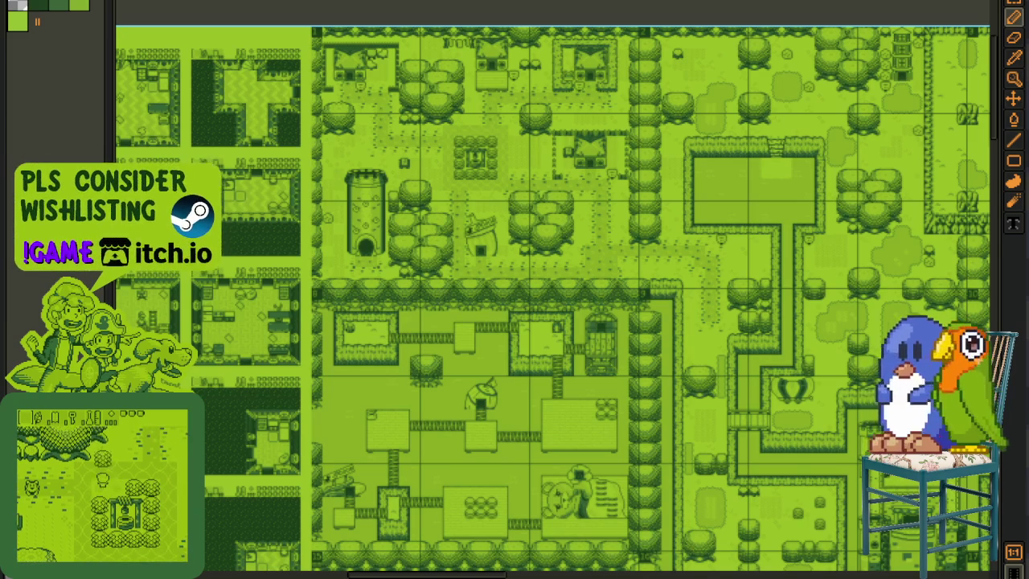
Step: Pan the green Game Boy town map in Aseprite to another area
mouse_move(721, 319)
mouse_down()
mouse_move(518, 196)
mouse_move(616, 321)
mouse_move(735, 356)
mouse_move(420, 429)
mouse_move(682, 441)
mouse_move(737, 426)
mouse_move(237, 388)
mouse_up()
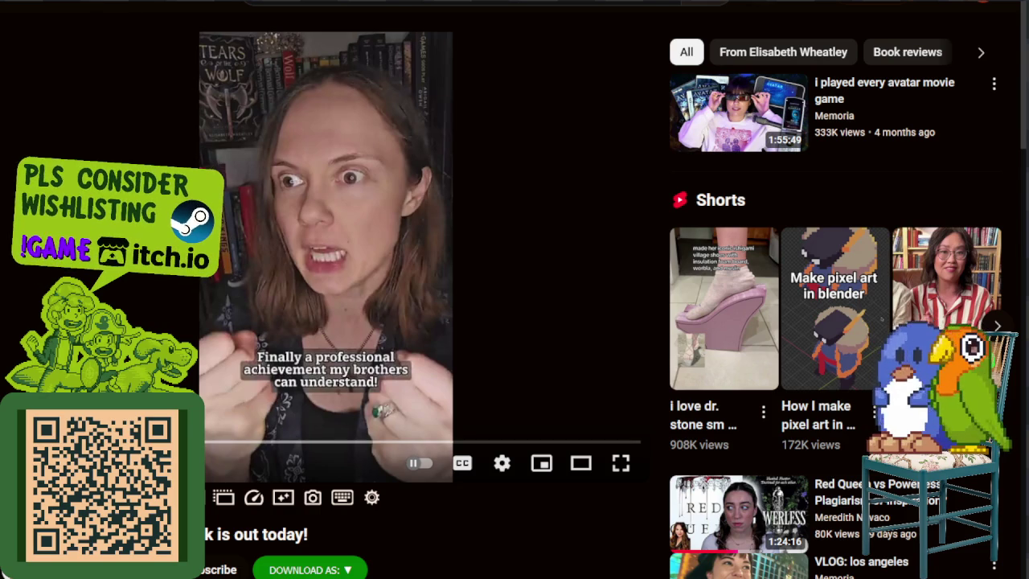
Step: Play the Short in theater mode with auto-generated captions at 480p quality
click(579, 467)
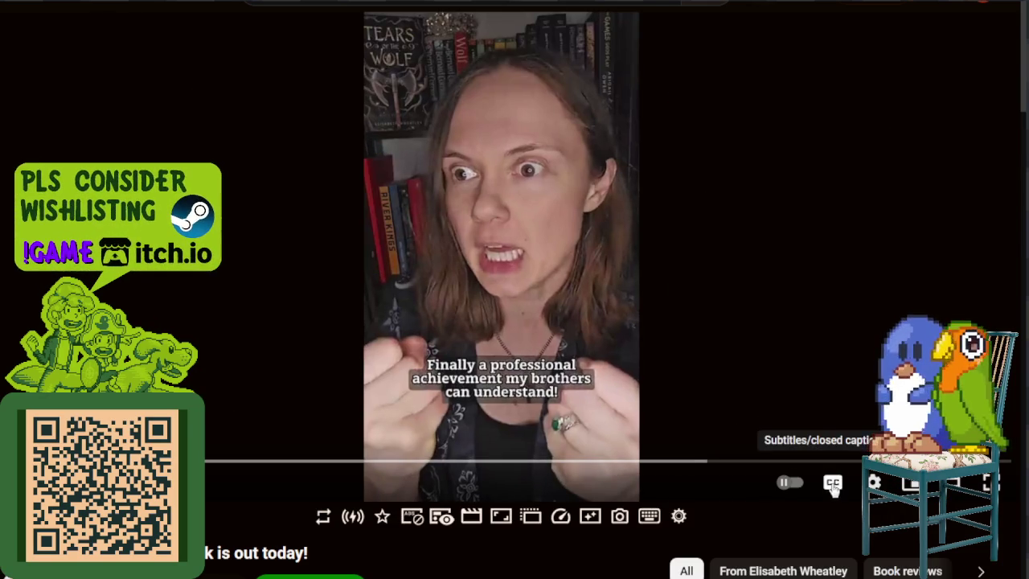
click(874, 482)
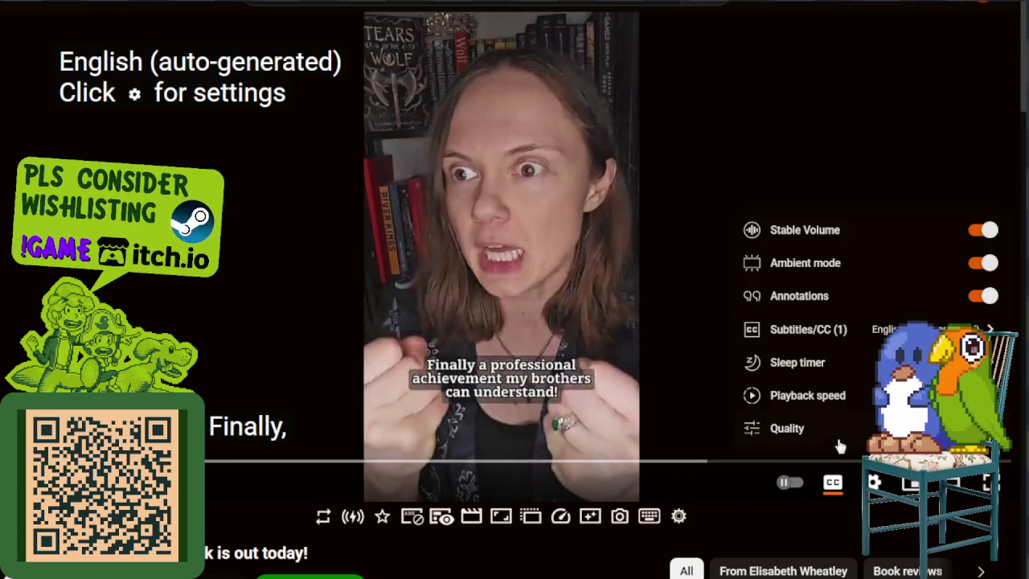
click(839, 435)
click(845, 297)
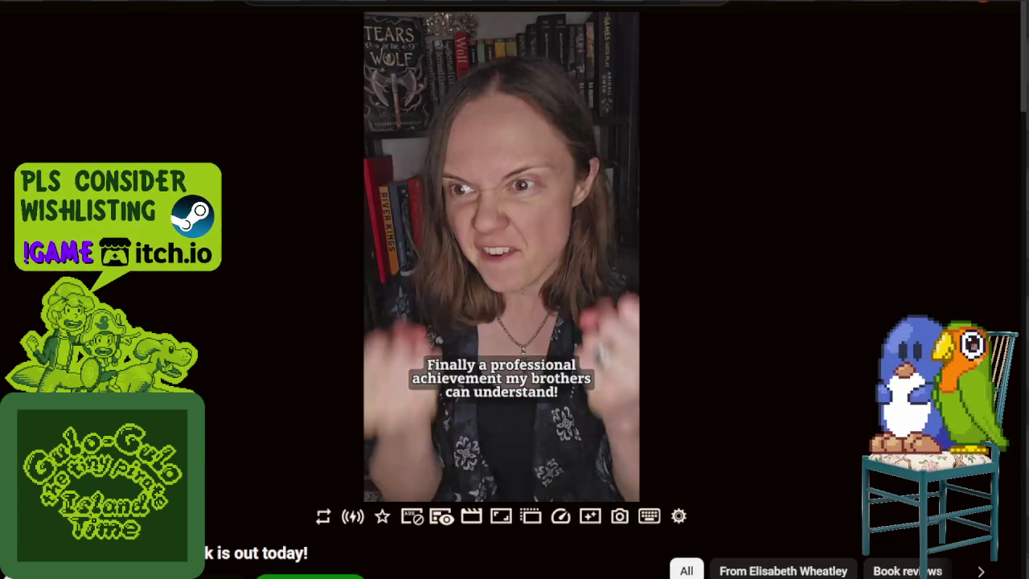
key(space)
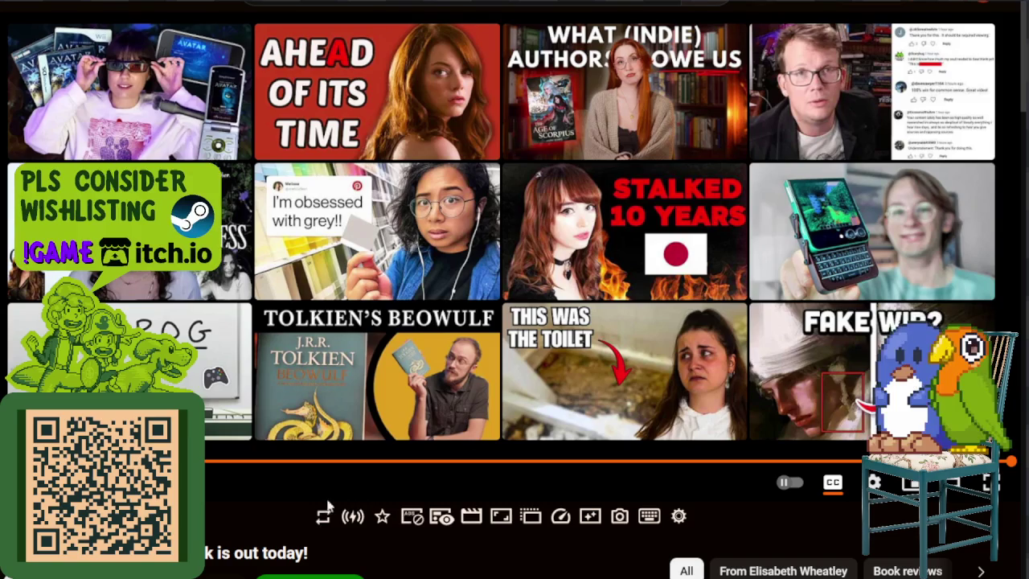
mouse_move(321, 461)
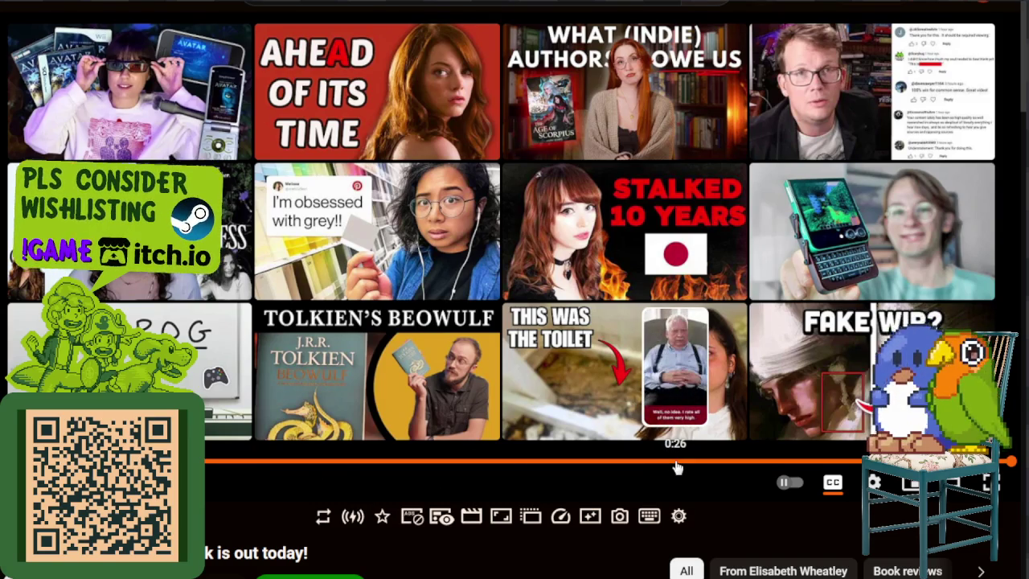
Step: Dismiss the end-screen suggestions to continue to the Book Goblin Short
click(677, 463)
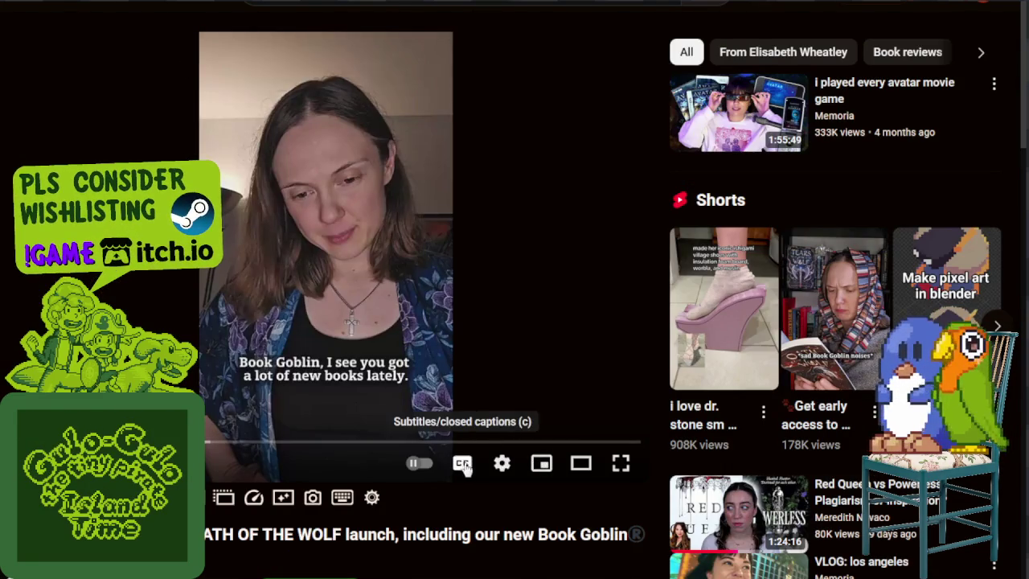
Step: Watch the Book Goblin Short with captions, theater mode and 480p, then leave the end grid
click(464, 468)
click(593, 450)
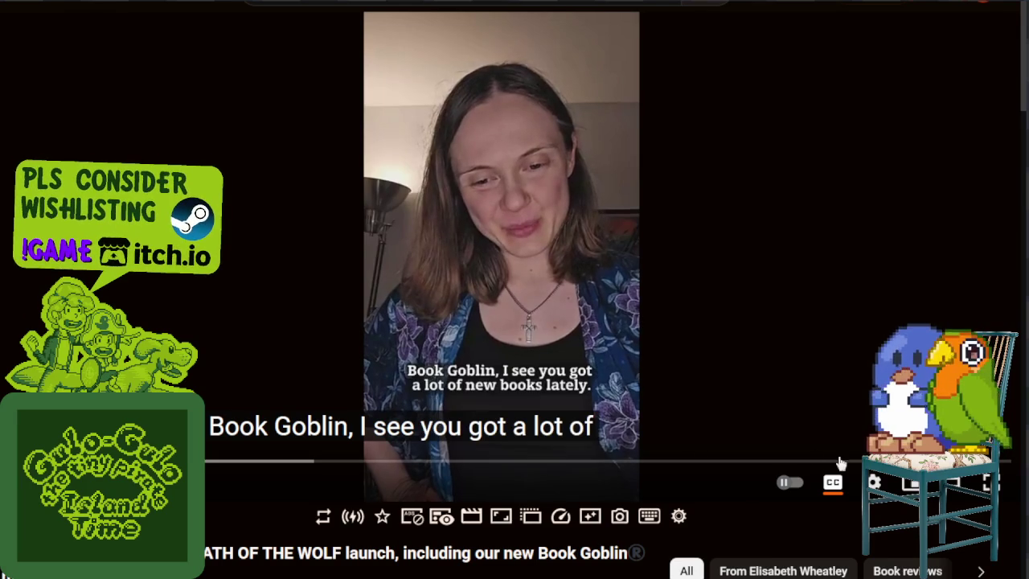
click(874, 482)
click(872, 426)
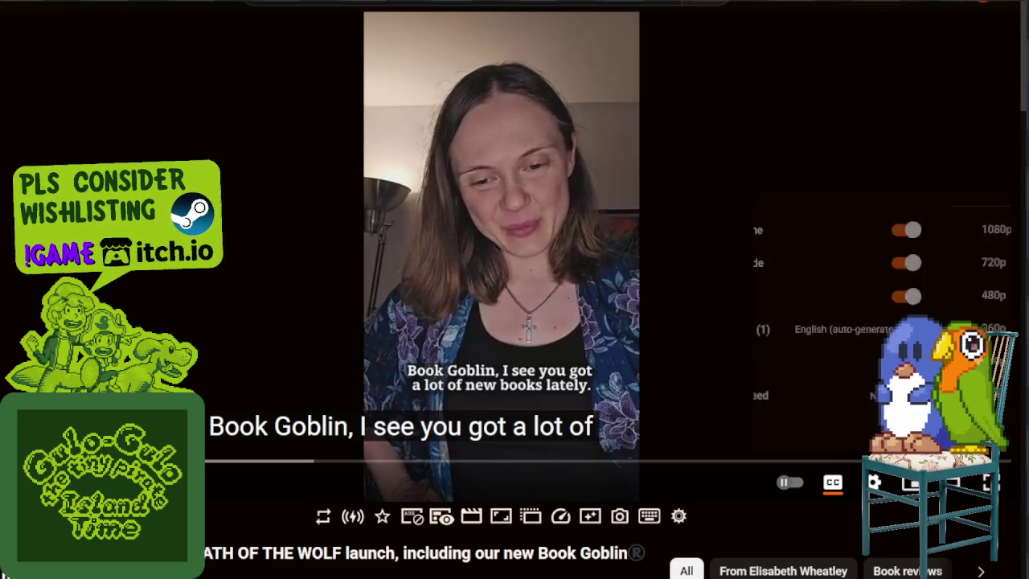
click(845, 295)
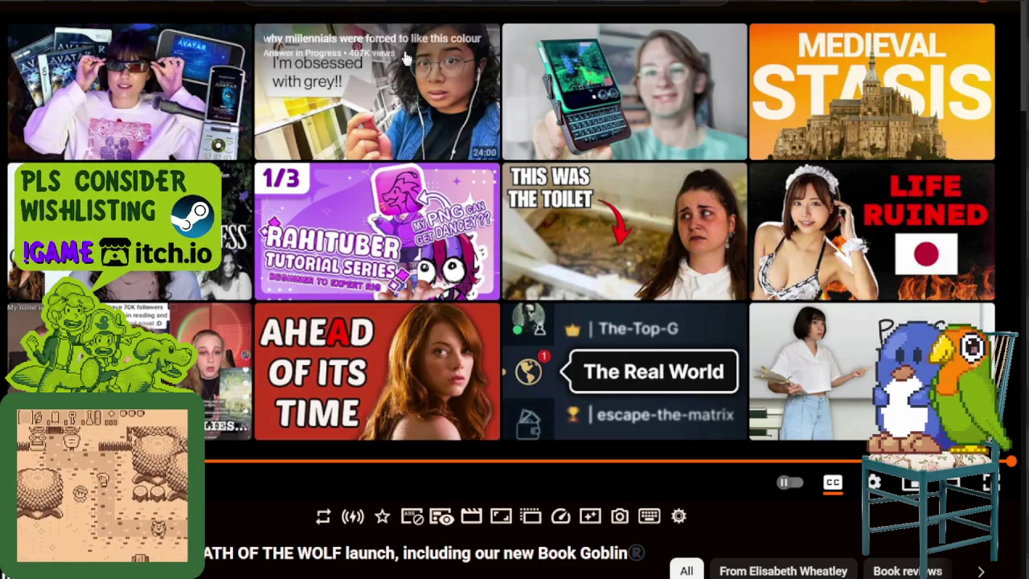
key(Escape)
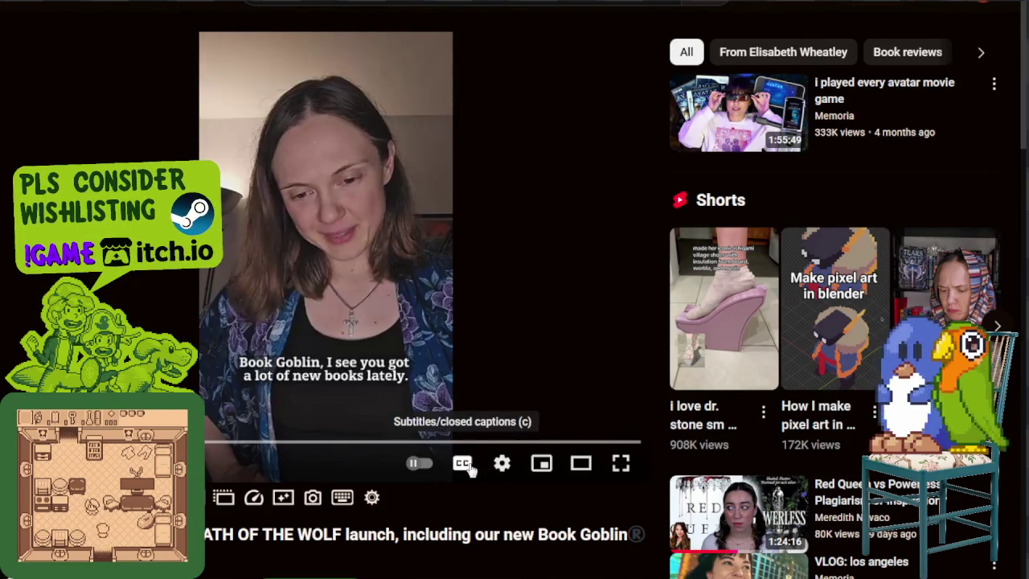
Step: Replay the Book Goblin Short with captions on, 480p quality and theater mode
click(466, 464)
click(501, 464)
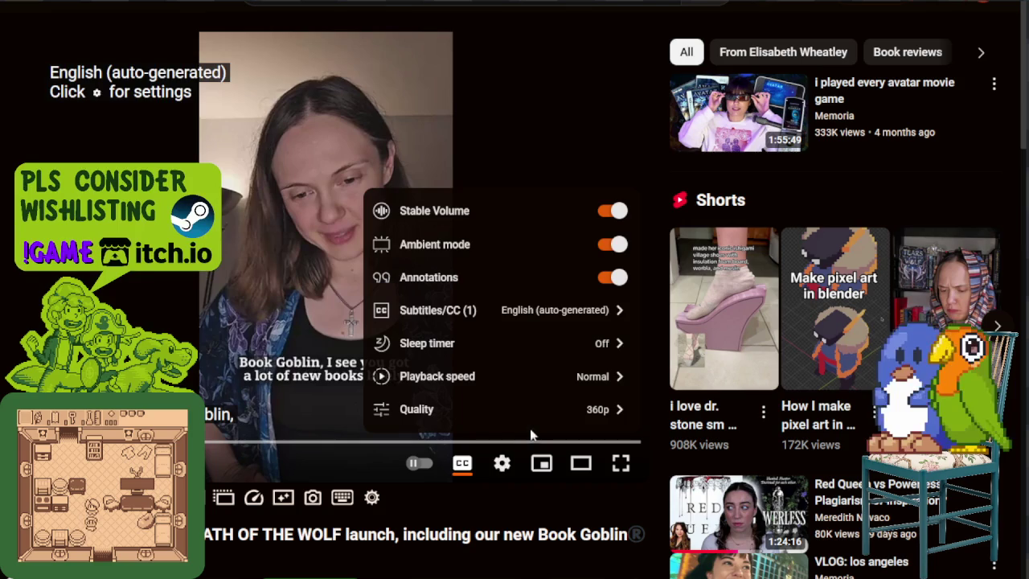
click(509, 411)
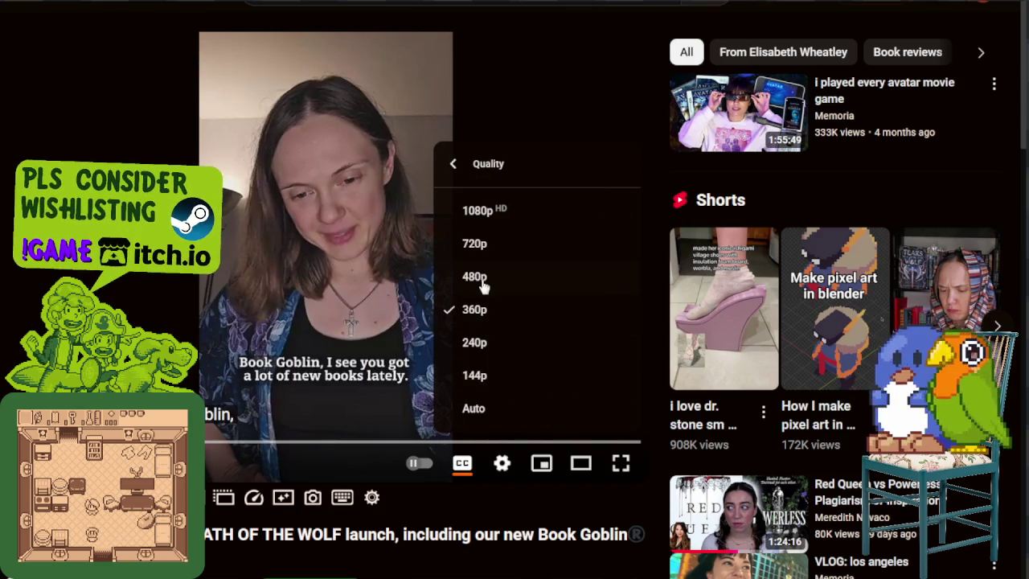
click(476, 277)
click(580, 465)
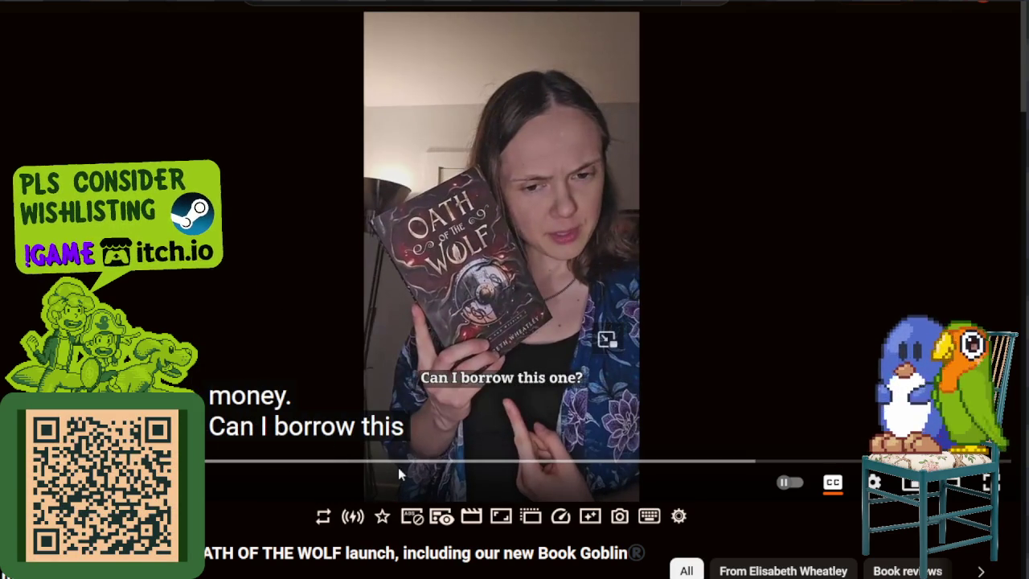
scroll(426, 459, down, 2)
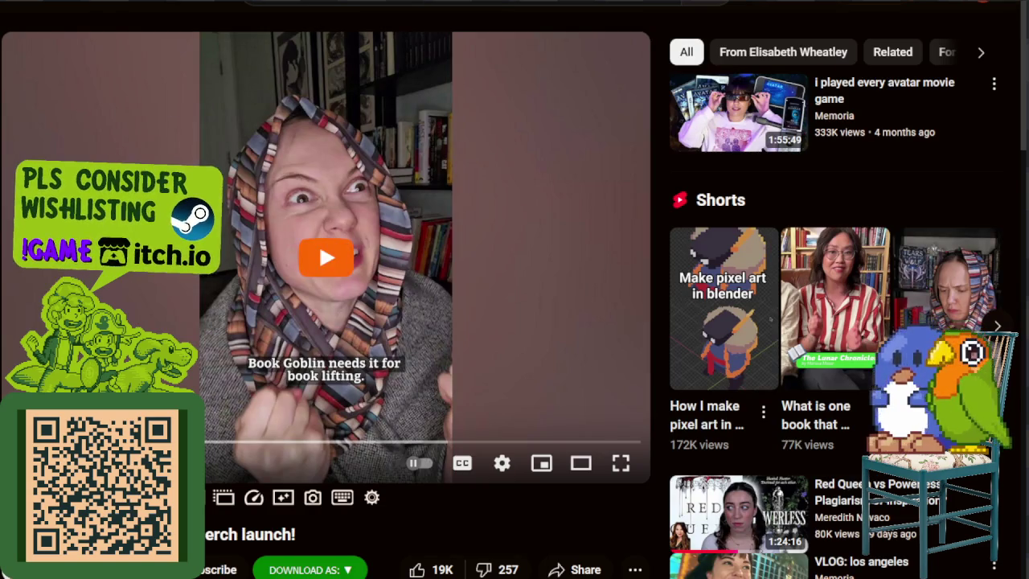
Step: Enable captions, theater mode and a new playback resolution, then resume the merch-launch video
click(463, 464)
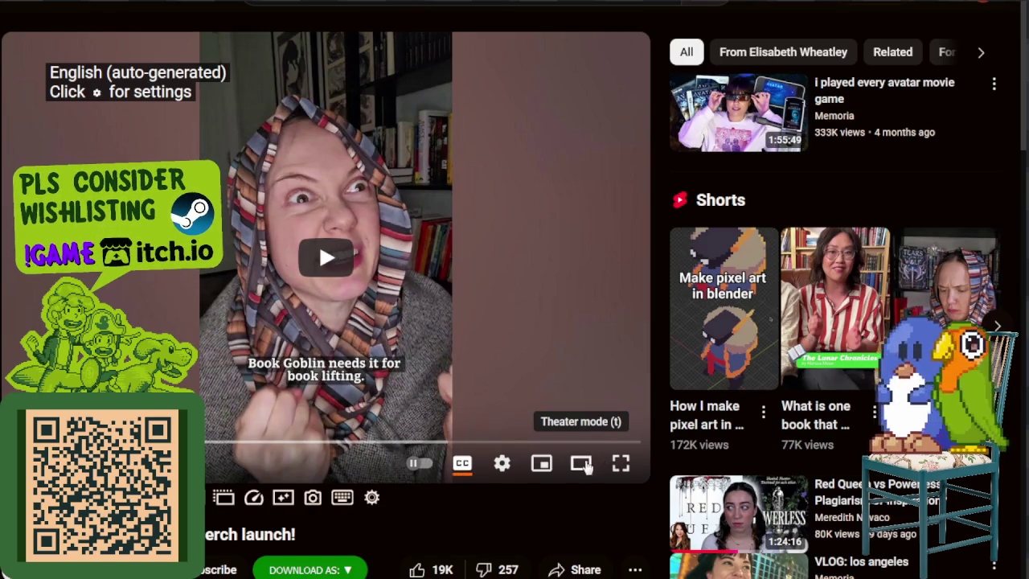
click(603, 464)
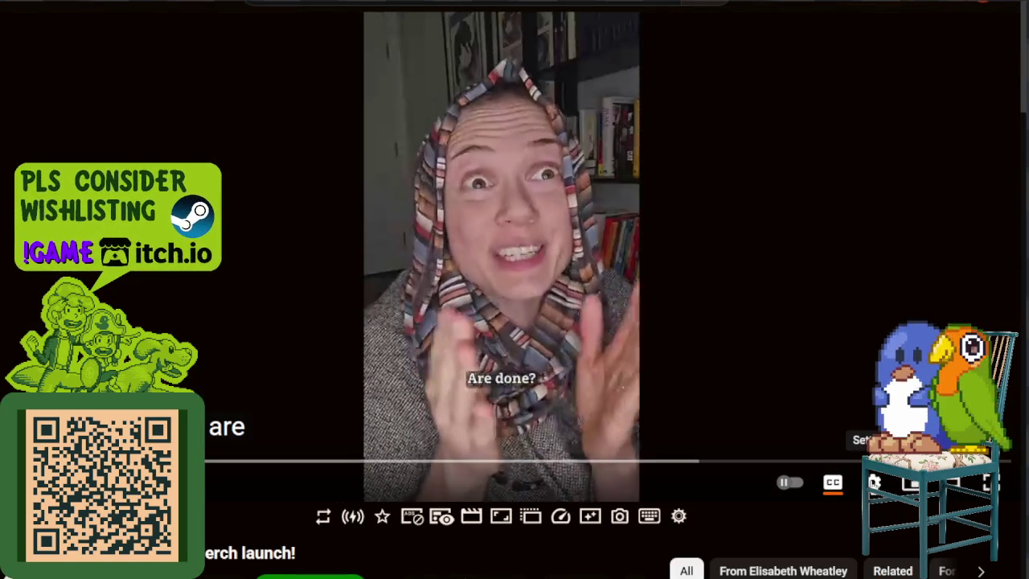
click(875, 481)
click(836, 427)
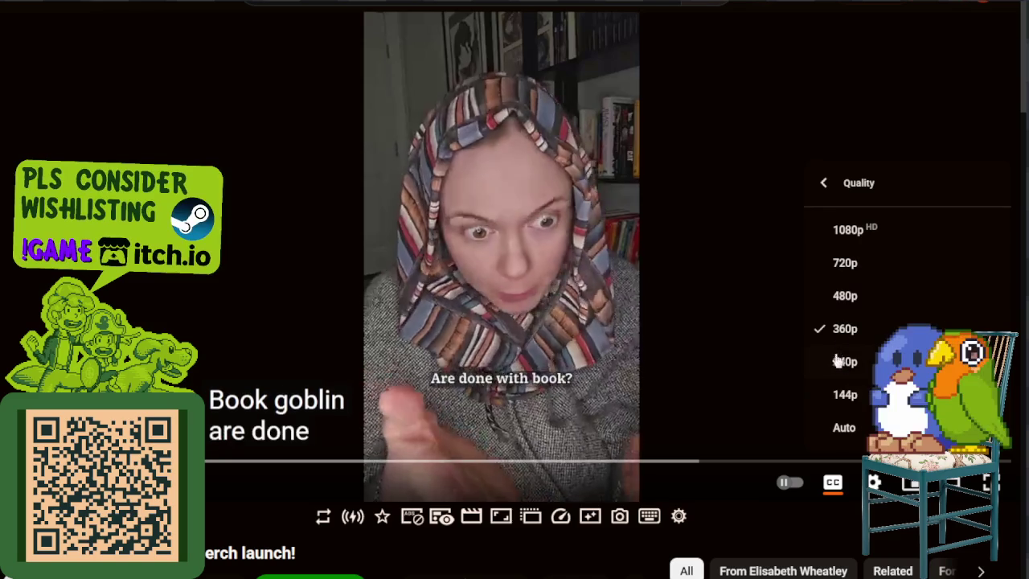
click(849, 306)
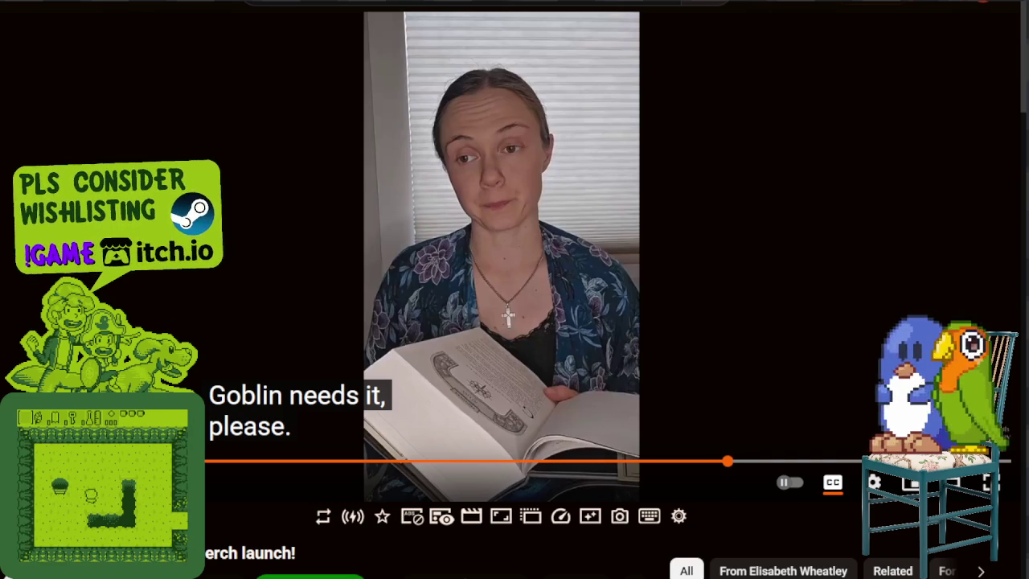
key(space)
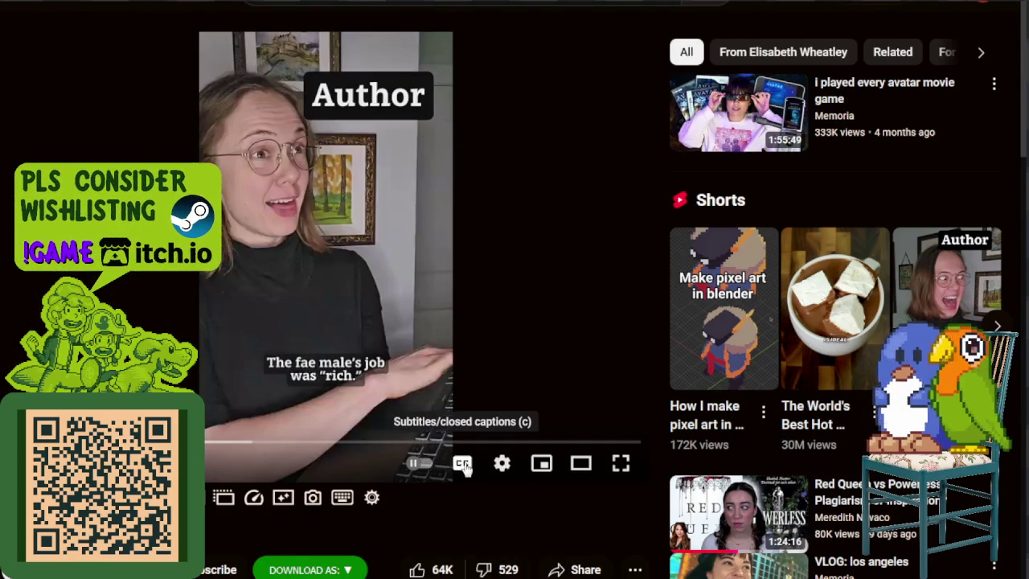
Step: Turn on captions, lower the quality and widen the merch-launch video to theater mode
click(461, 463)
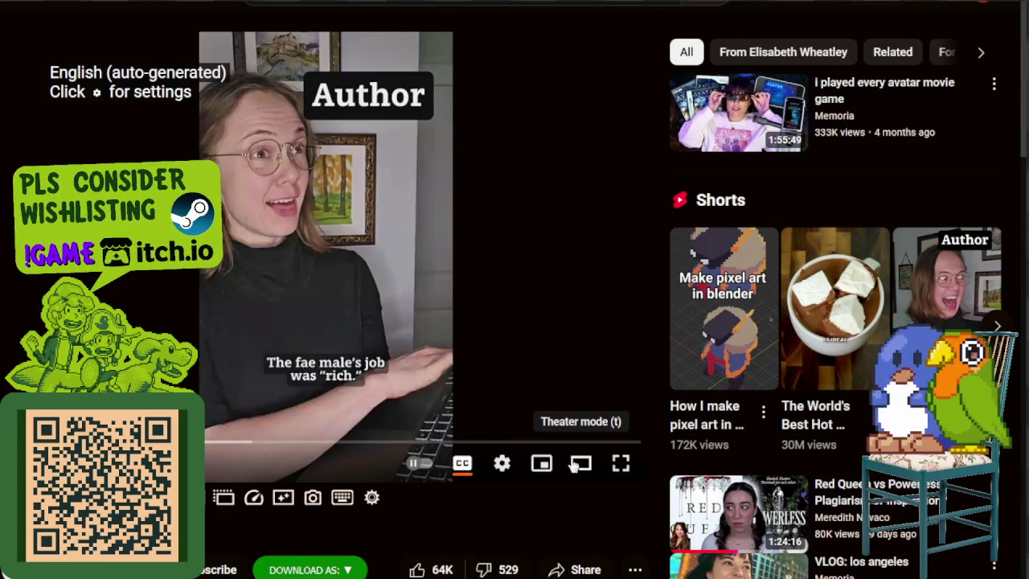
click(501, 466)
click(544, 413)
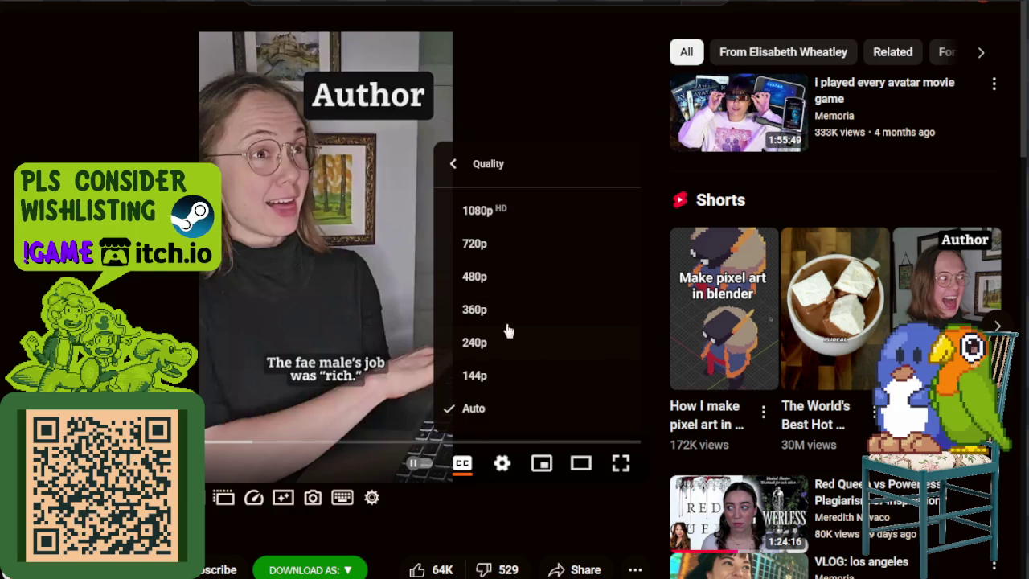
click(478, 274)
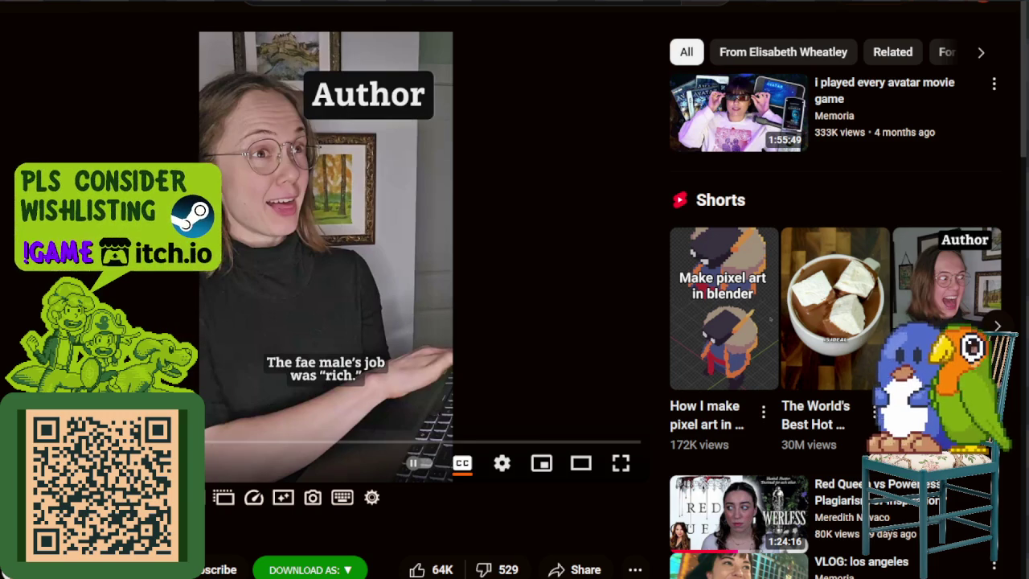
click(579, 465)
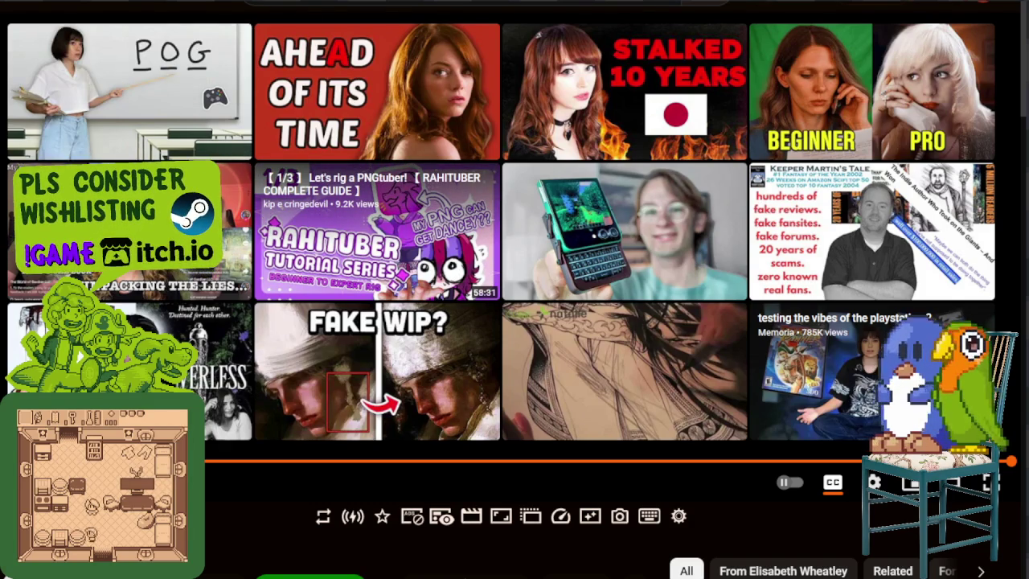
Step: Start a suggested video from the merch-launch video's end-screen grid
click(257, 394)
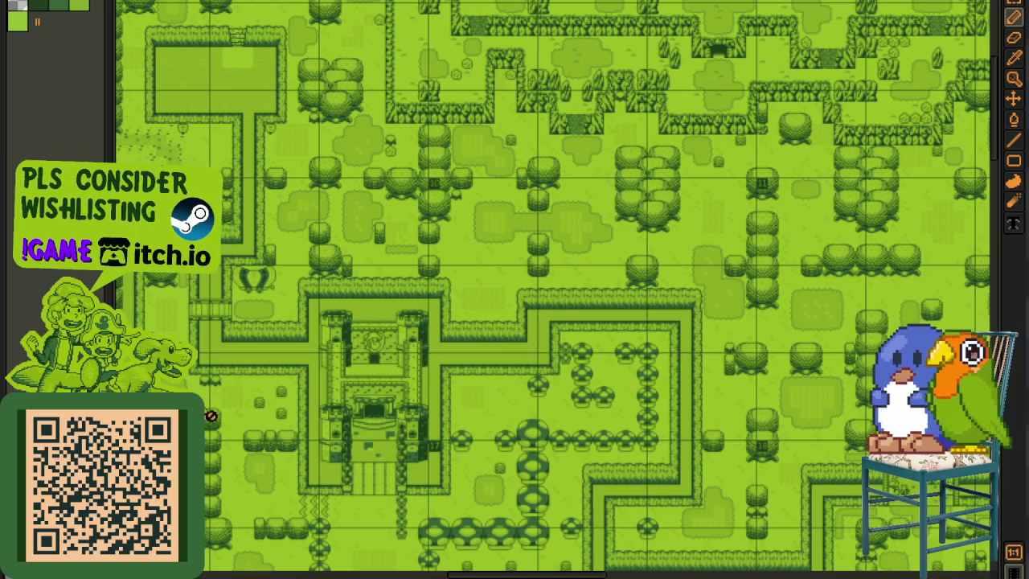
Step: Zoom out on the Aseprite town map, then open the Spirits of Alaruk Conlang page
scroll(218, 361, down, 2)
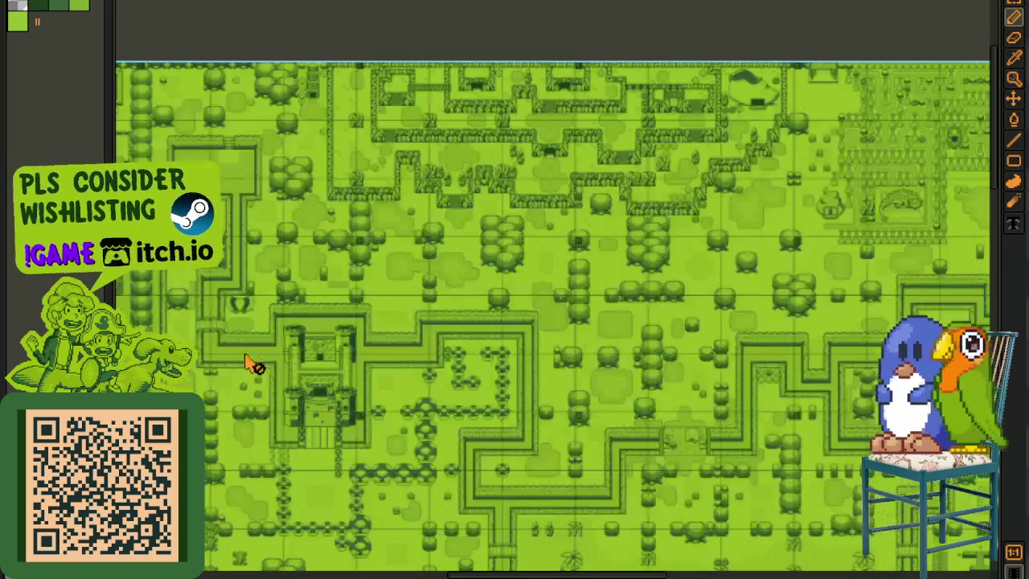
scroll(260, 298, down, 1)
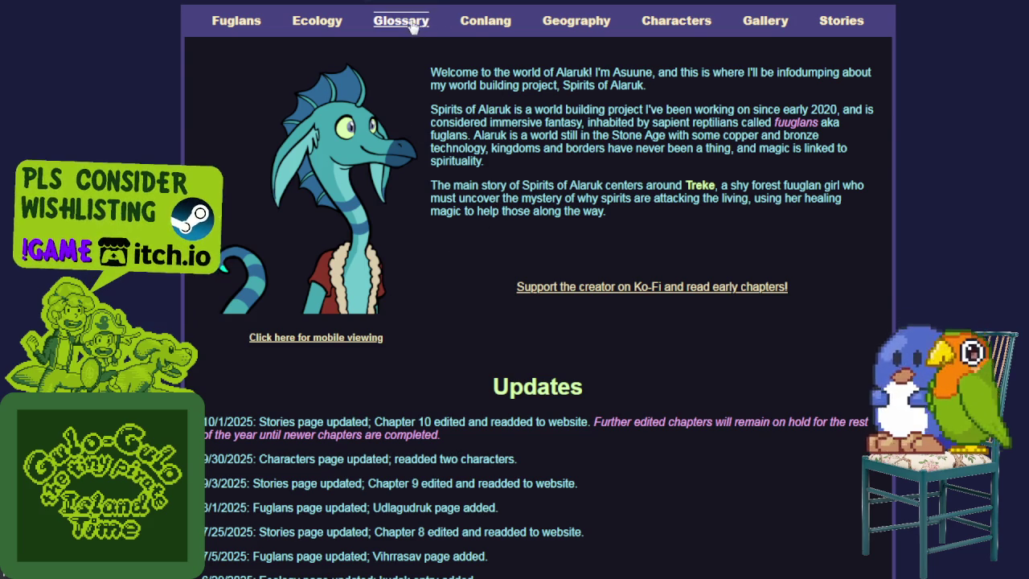
click(485, 21)
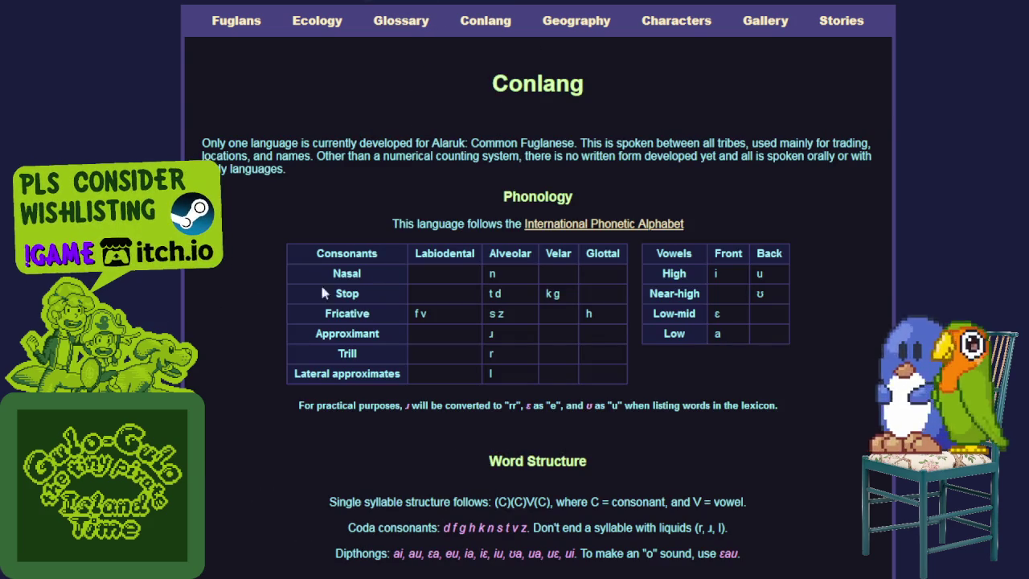
Step: Scroll through the Conlang page to its octal Numbers table
scroll(505, 299, down, 1)
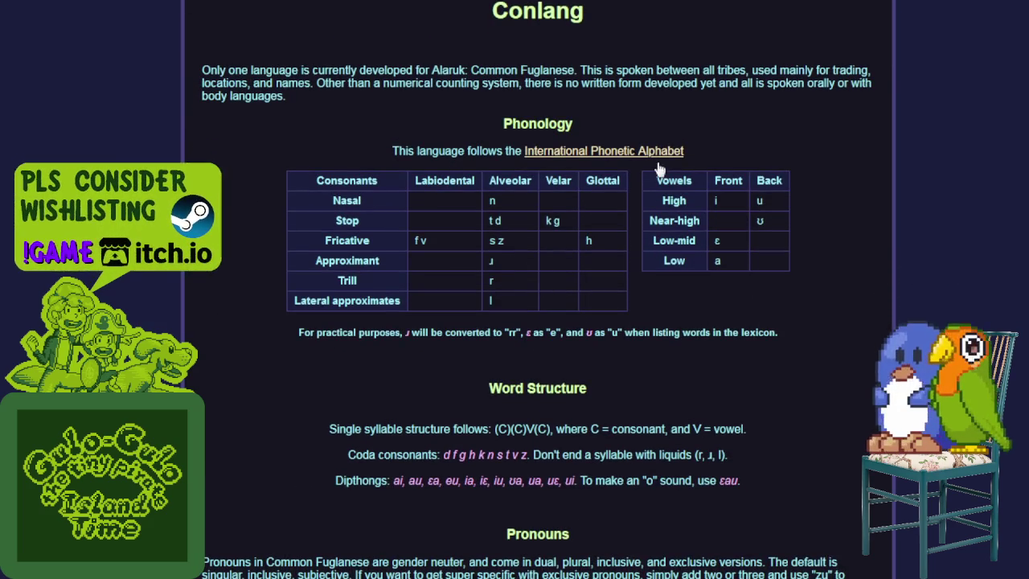
scroll(634, 183, down, 1)
scroll(635, 185, down, 2)
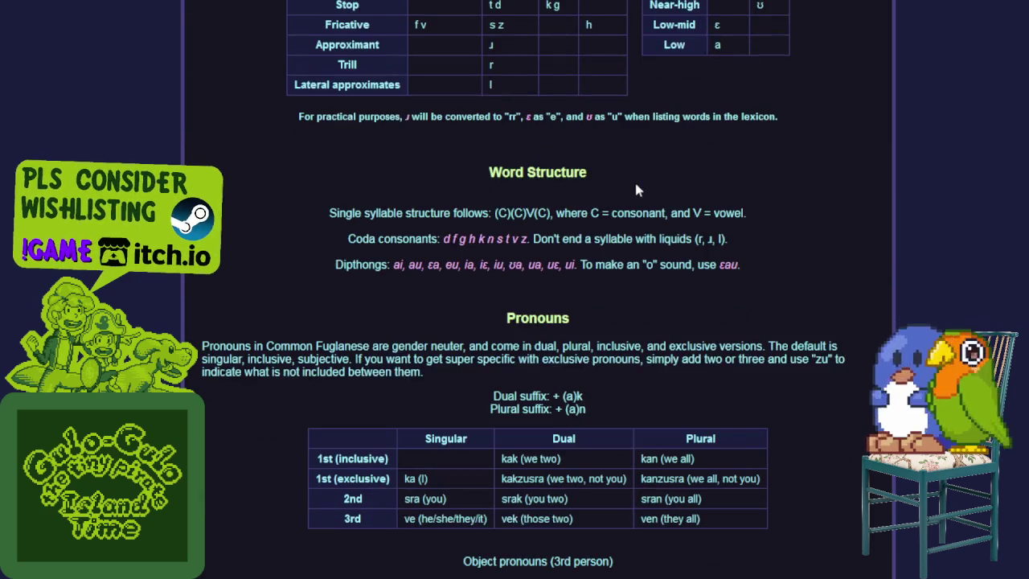
scroll(539, 132, down, 4)
scroll(577, 137, down, 3)
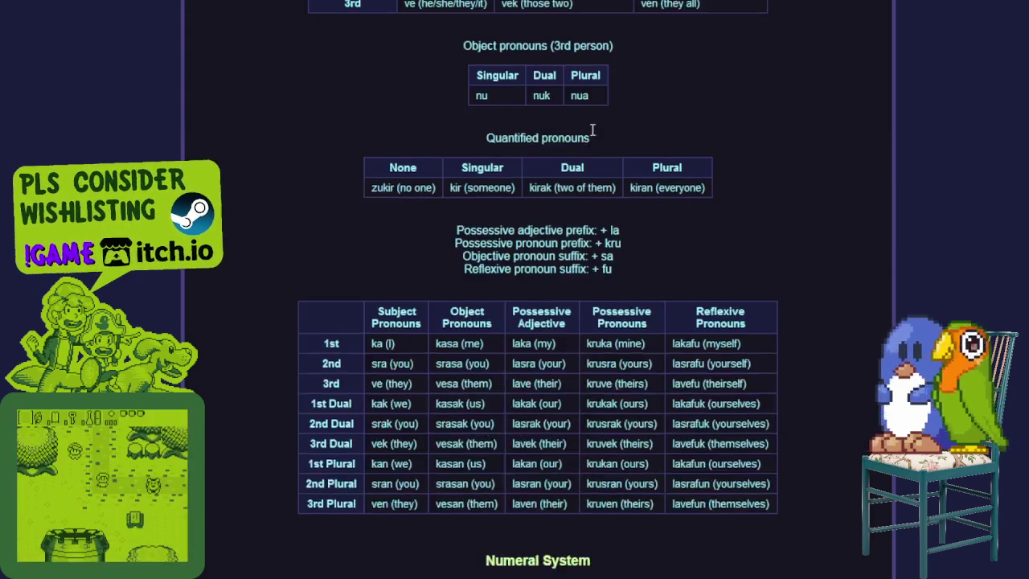
scroll(562, 143, down, 6)
scroll(557, 147, down, 2)
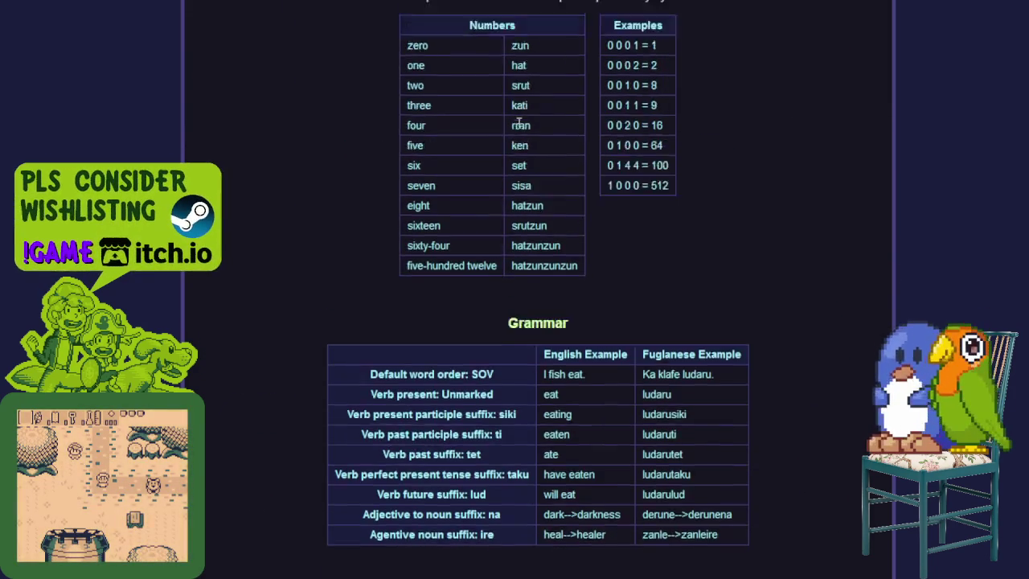
scroll(521, 123, up, 3)
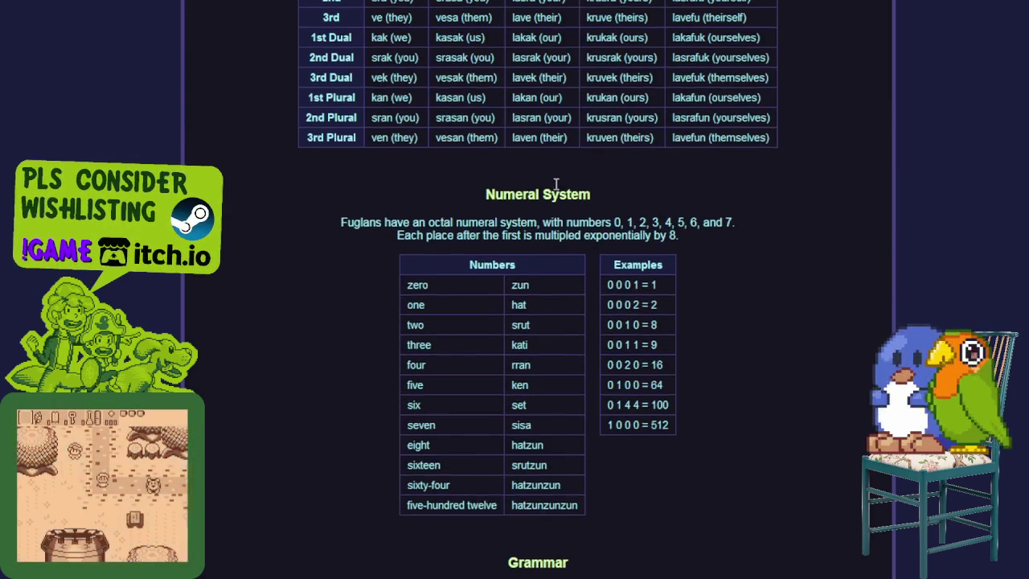
scroll(558, 193, down, 5)
scroll(565, 173, up, 1)
scroll(570, 173, up, 4)
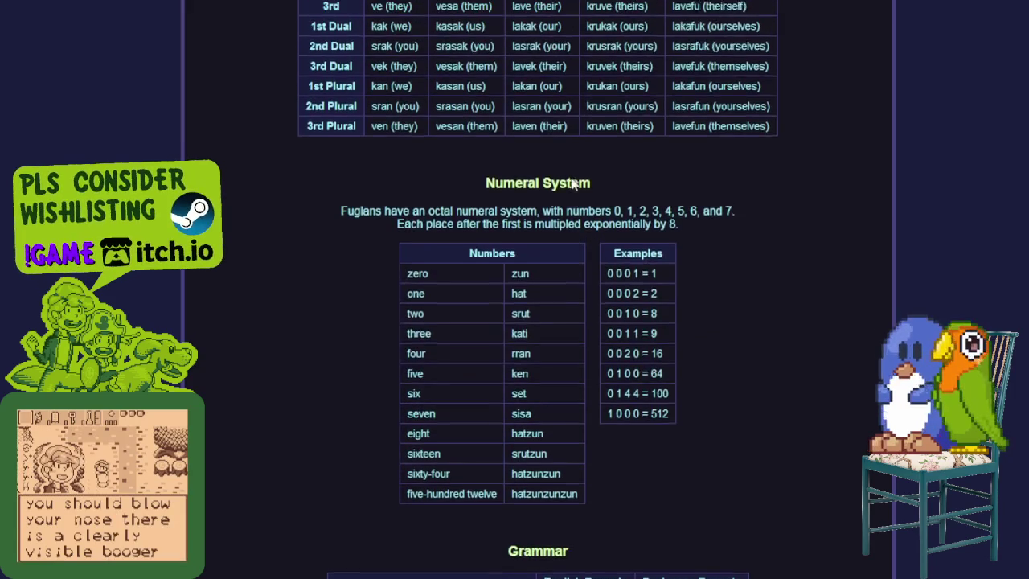
scroll(570, 174, up, 2)
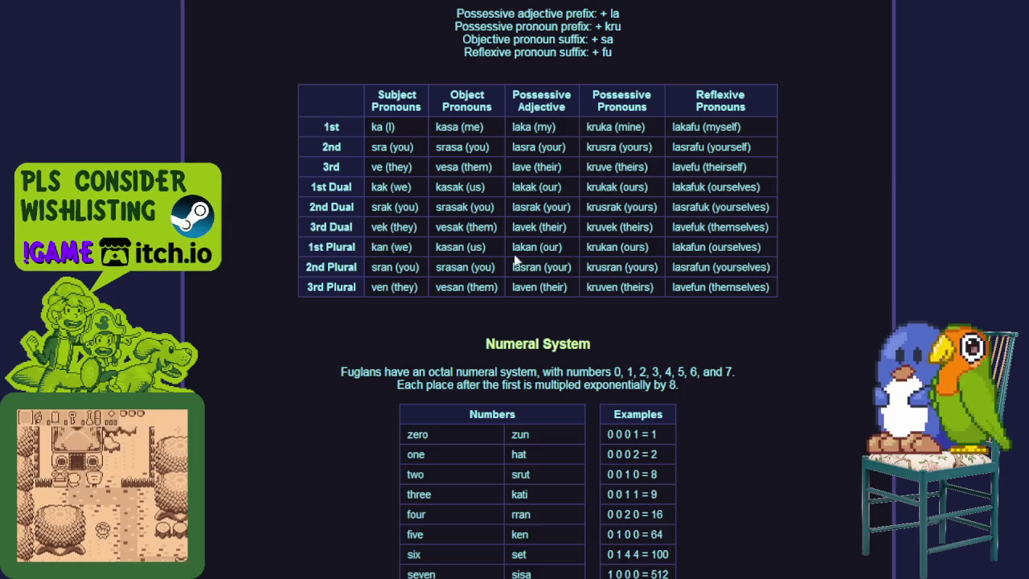
scroll(515, 259, down, 2)
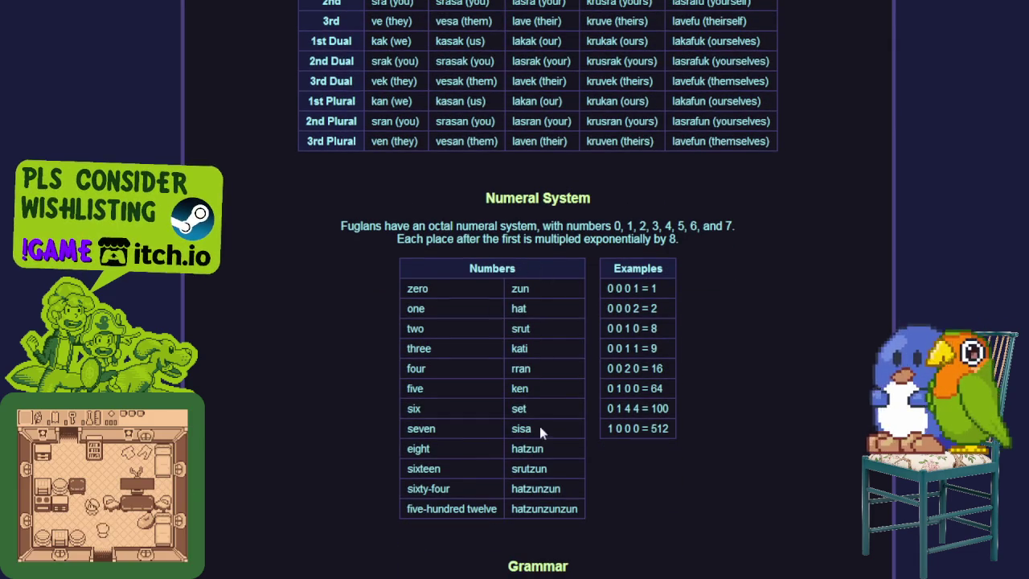
scroll(540, 411, down, 2)
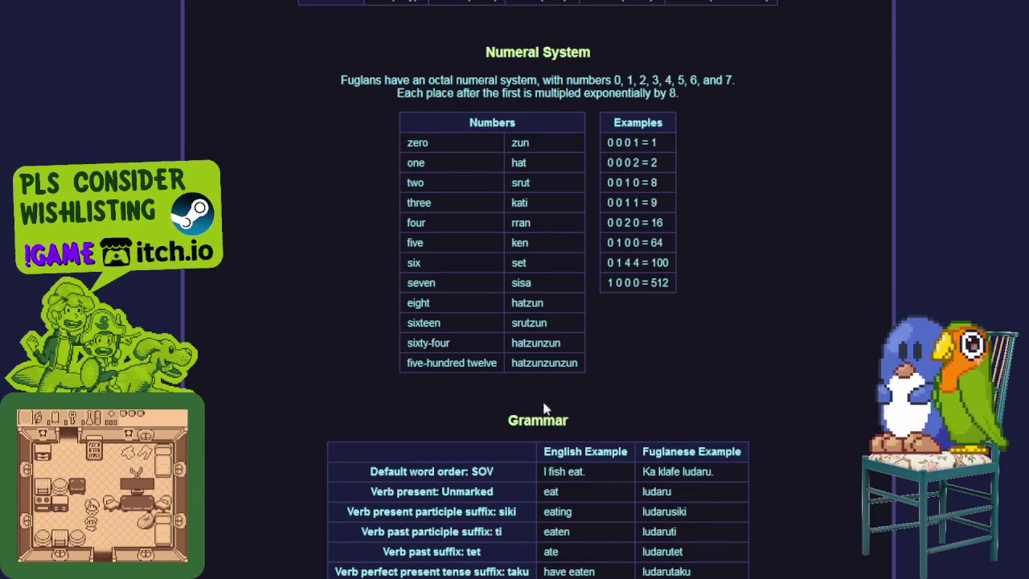
Step: Highlight the five-hundred twelve row, deselect it, and continue to the Lexicon word list
drag(572, 362, 414, 365)
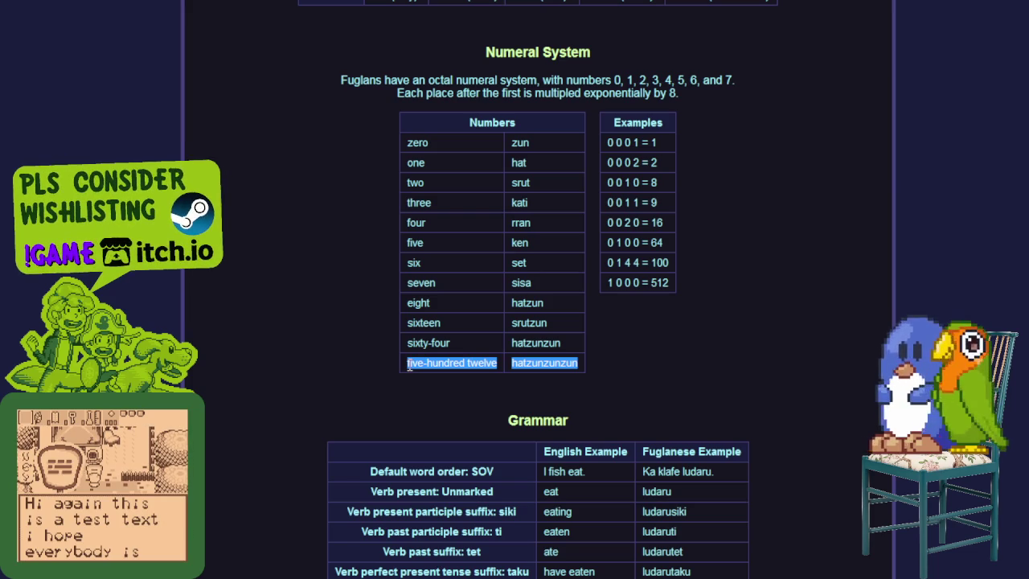
click(424, 375)
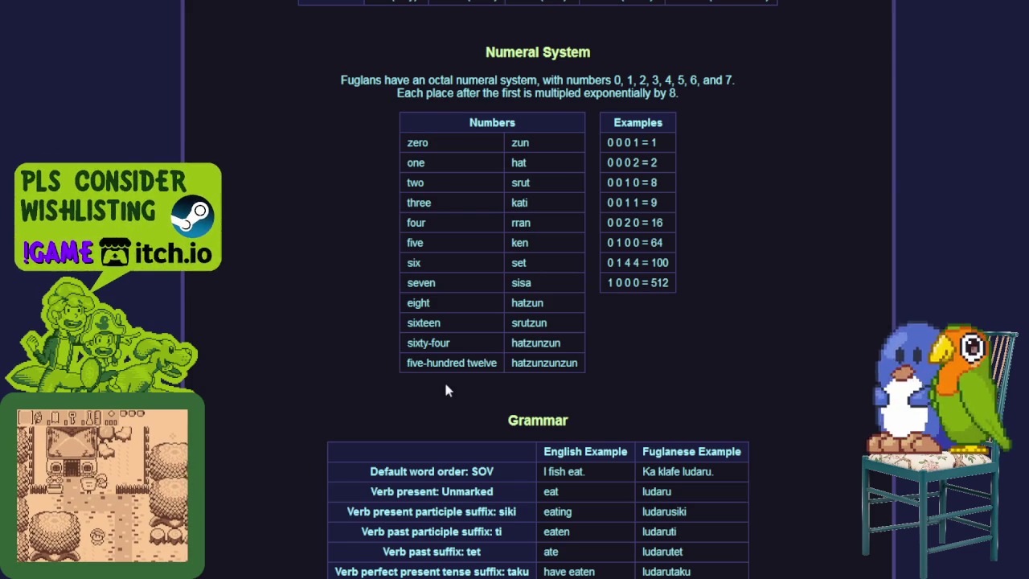
scroll(444, 379, down, 2)
scroll(444, 372, down, 4)
scroll(444, 366, down, 2)
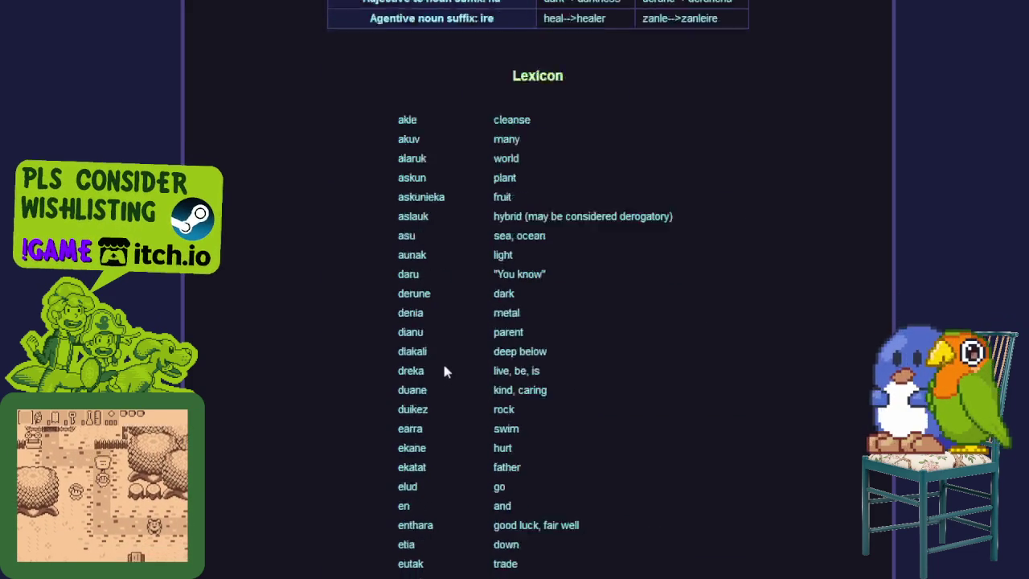
Step: Scroll down through the Conlang lexicon, then back up to the top
scroll(444, 368, down, 2)
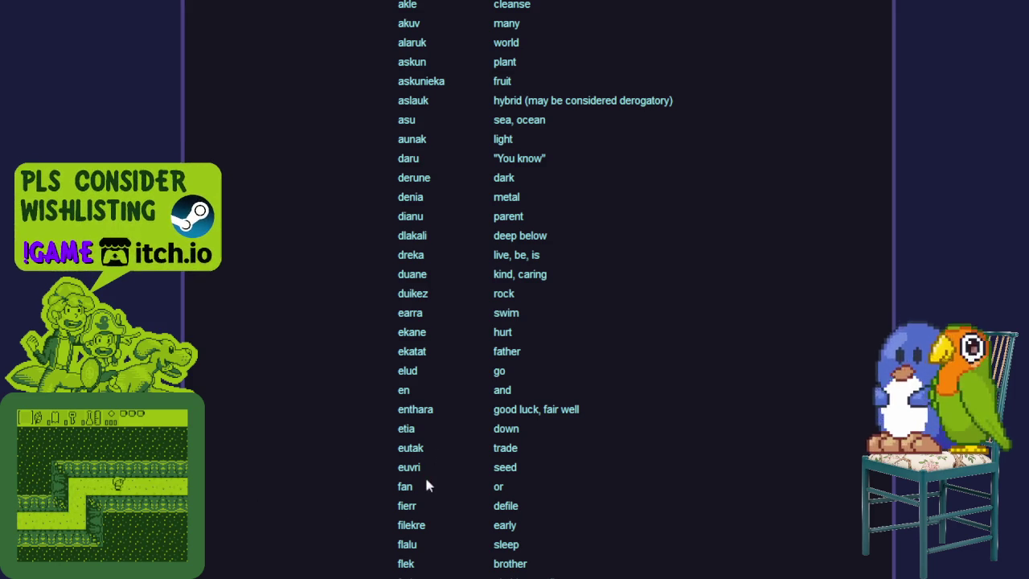
scroll(446, 451, down, 2)
scroll(459, 438, down, 2)
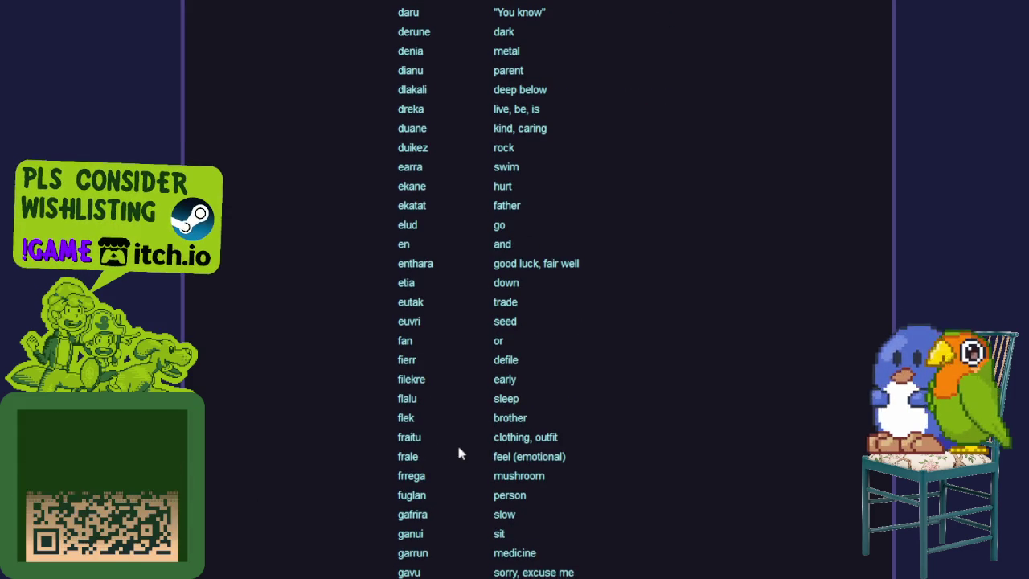
scroll(486, 392, down, 5)
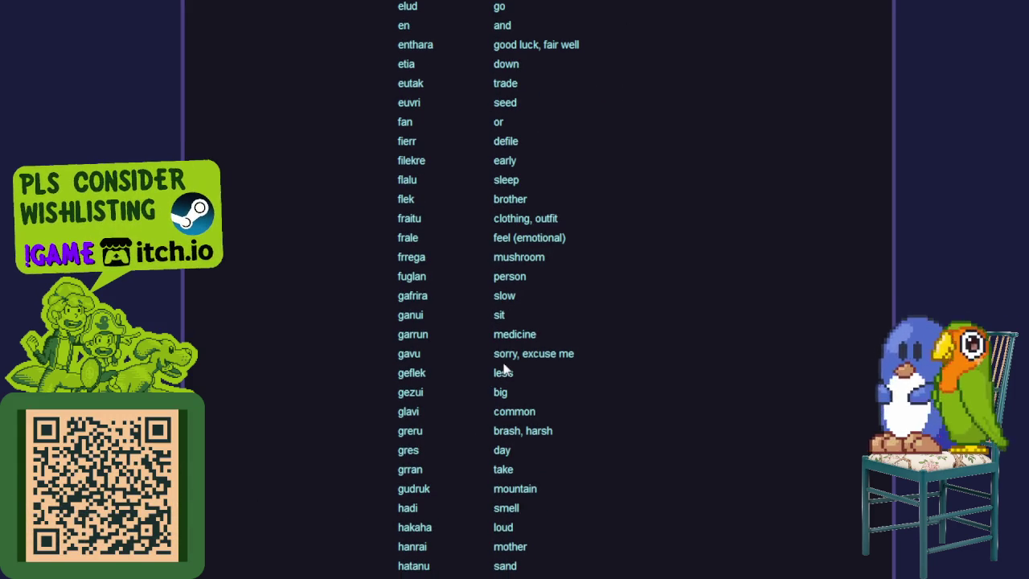
scroll(499, 391, down, 4)
scroll(499, 390, down, 4)
scroll(501, 387, down, 3)
scroll(504, 383, down, 2)
scroll(504, 383, down, 2)
scroll(503, 381, down, 2)
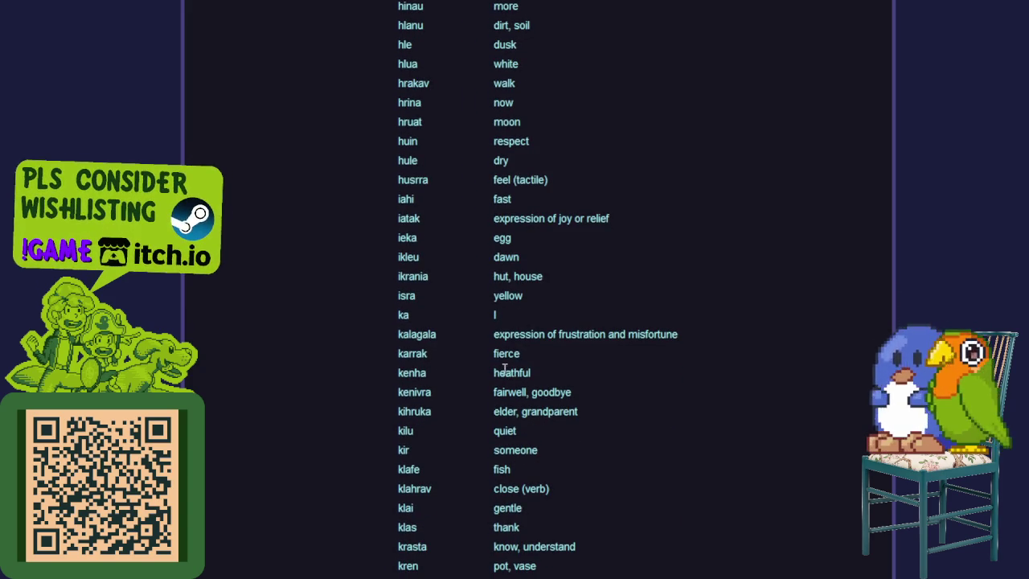
scroll(551, 375, down, 4)
scroll(530, 368, up, 7)
scroll(517, 363, up, 15)
scroll(498, 358, up, 8)
scroll(471, 349, up, 8)
scroll(579, 322, up, 8)
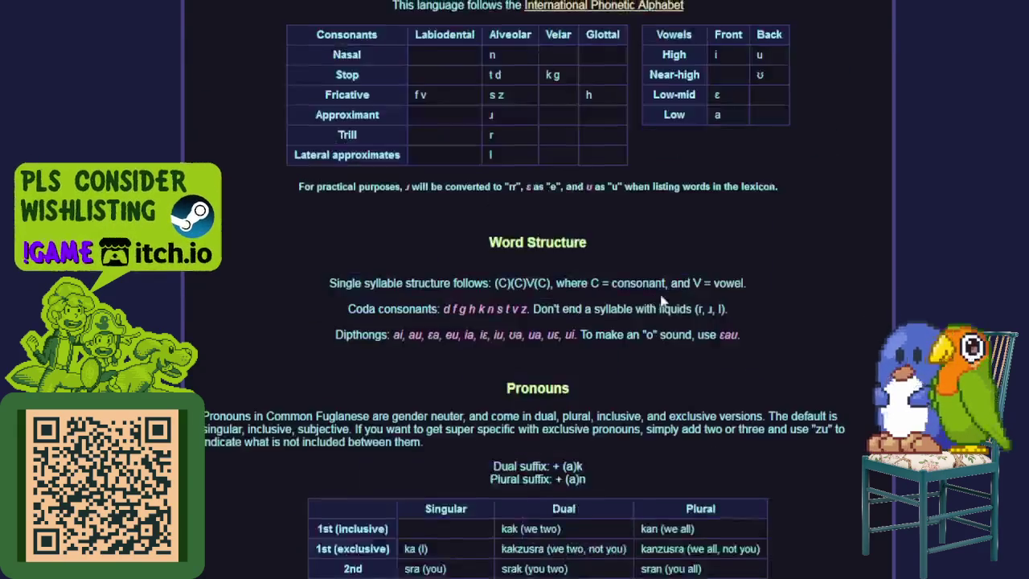
scroll(676, 234, up, 6)
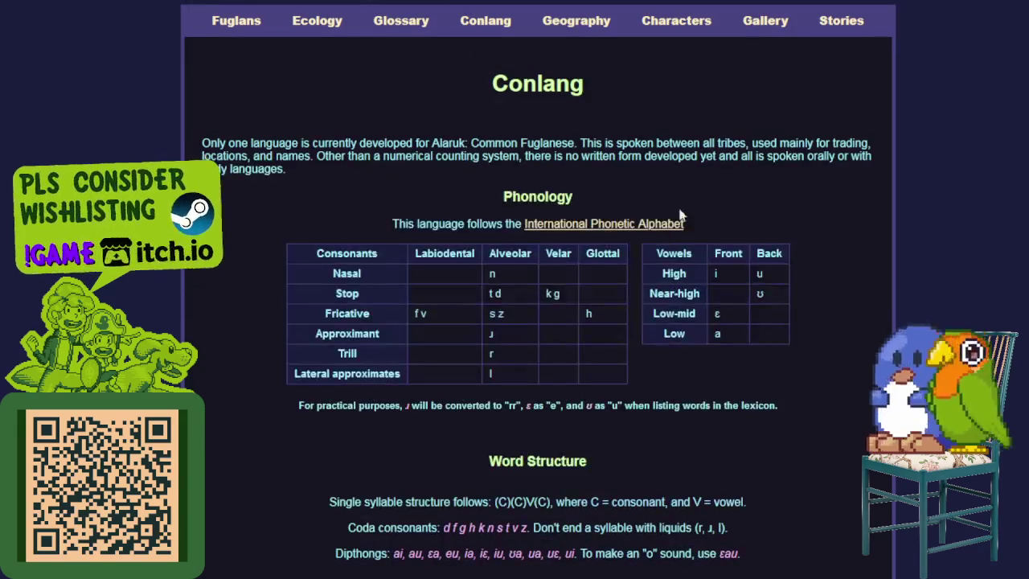
Step: Skim the Characters page profiles, then go to the Art Gallery
click(678, 26)
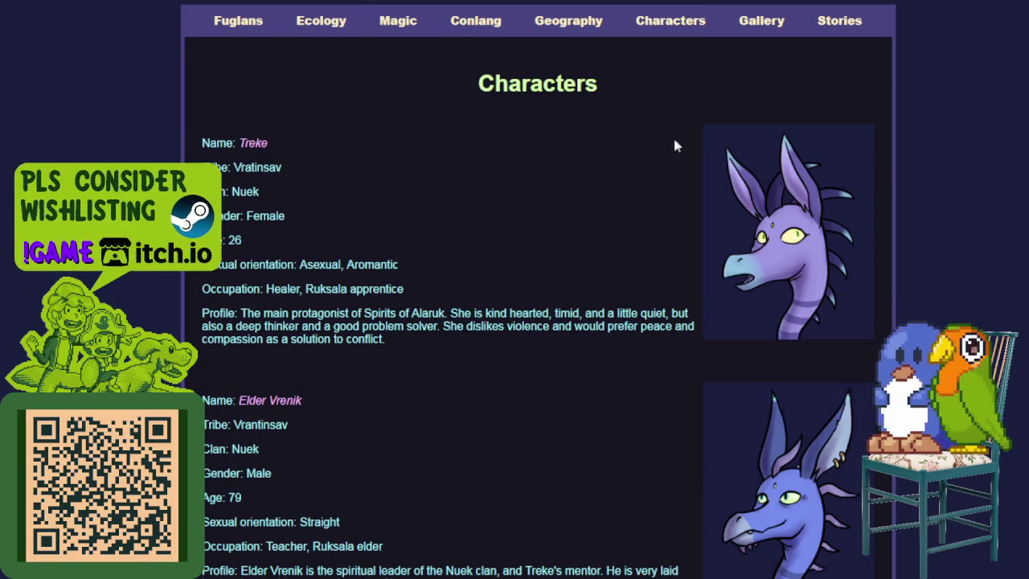
scroll(604, 275, down, 3)
scroll(608, 271, down, 4)
scroll(659, 225, up, 4)
scroll(717, 121, up, 3)
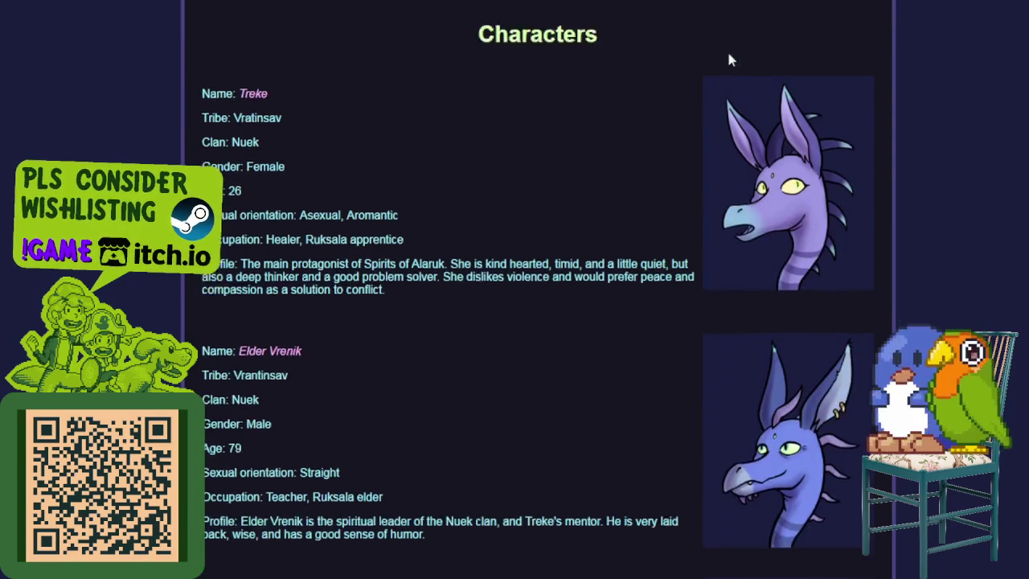
click(759, 32)
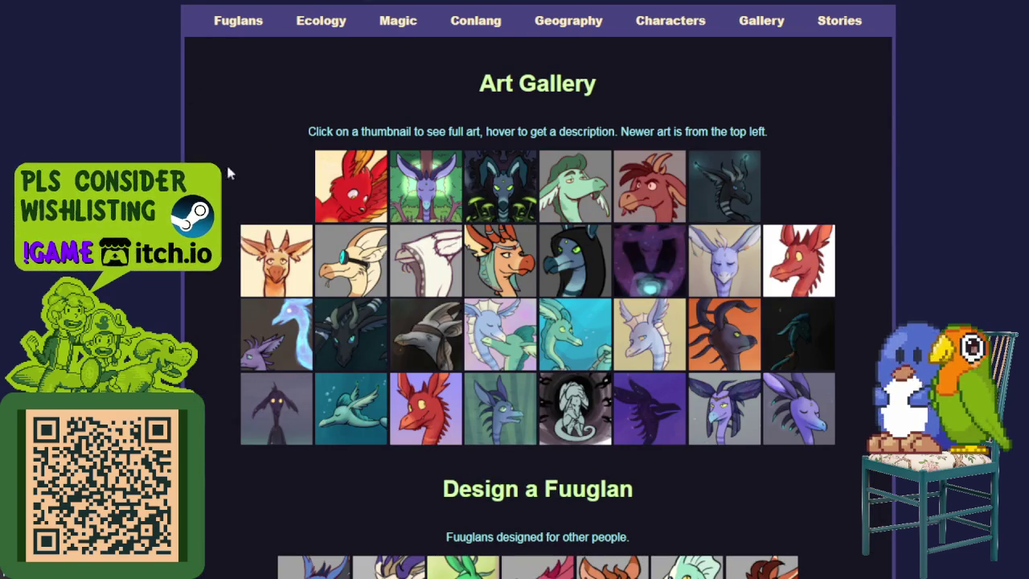
Step: Glance at the Art Gallery, then scroll the Stories page to the Spirits of Alaruk chapters
scroll(378, 480, down, 3)
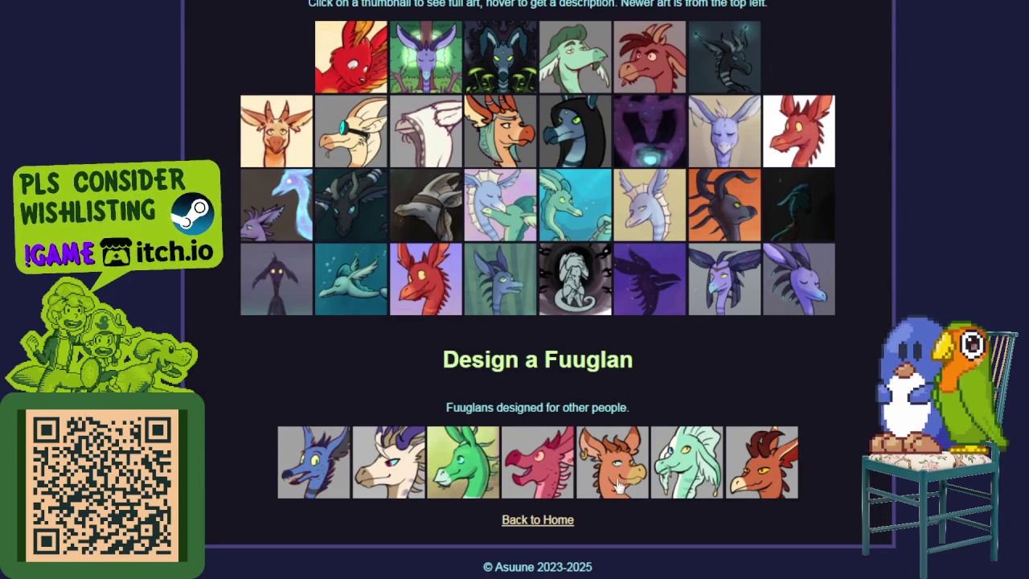
scroll(702, 455, up, 3)
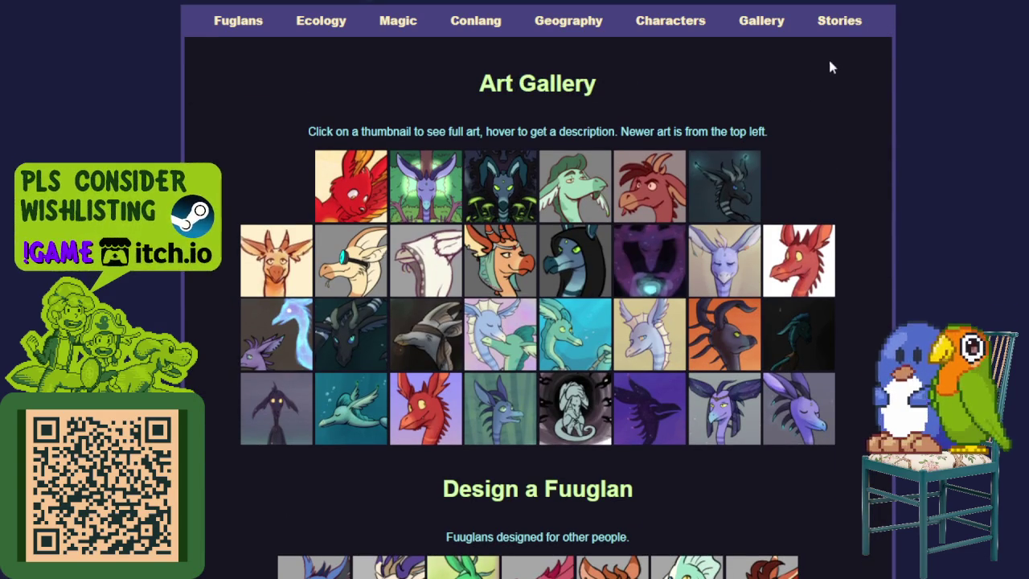
click(840, 22)
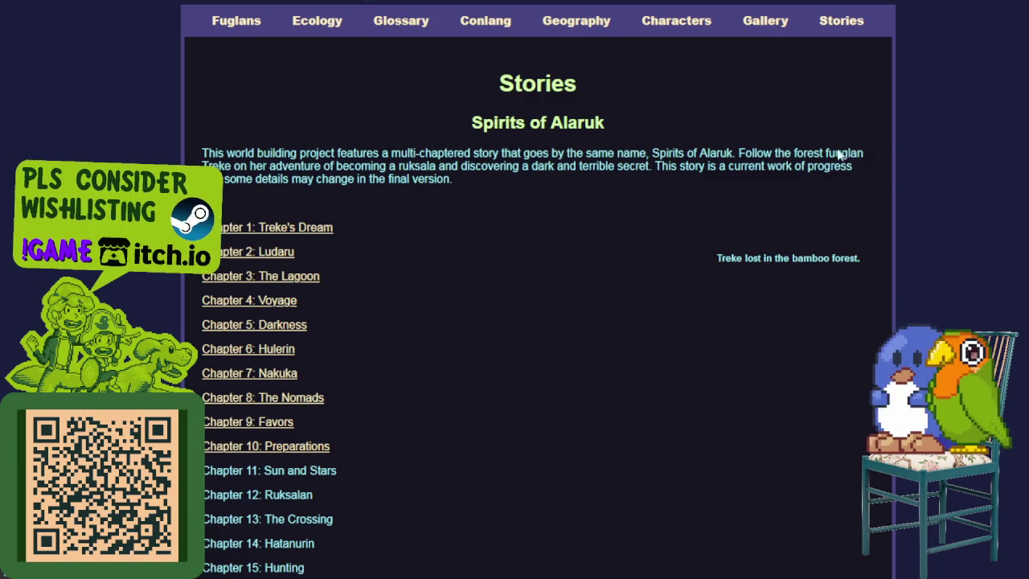
scroll(304, 302, down, 3)
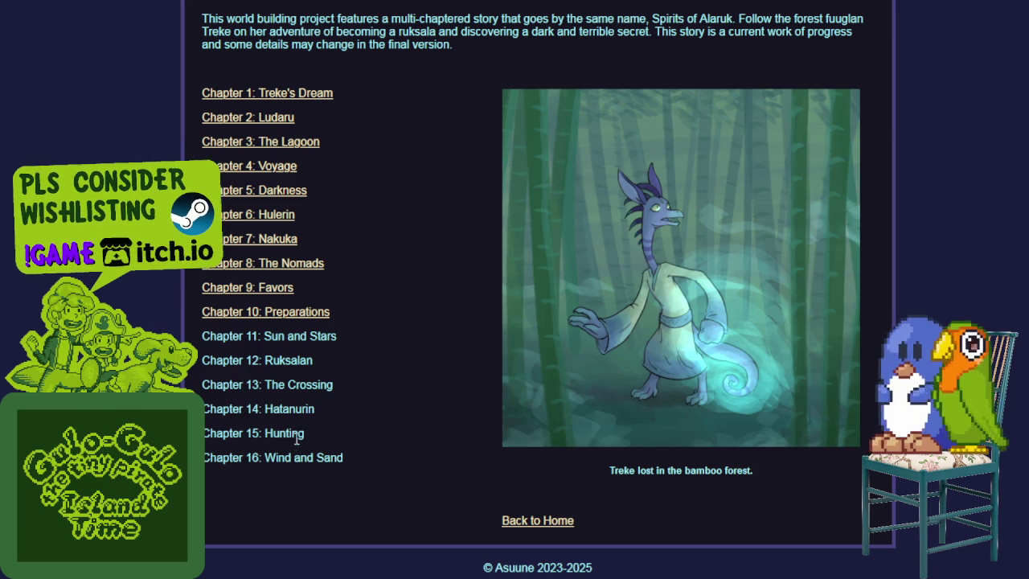
Step: Open Chapter 10: Preparations and scroll through it and back to the top
click(541, 447)
scroll(598, 378, down, 5)
scroll(599, 377, down, 5)
scroll(599, 378, down, 5)
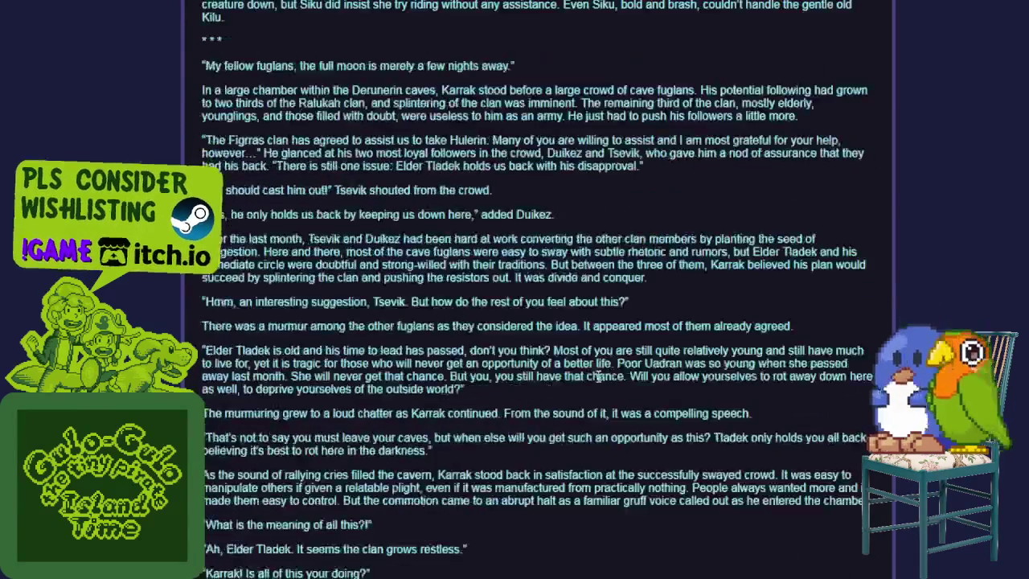
scroll(599, 377, down, 5)
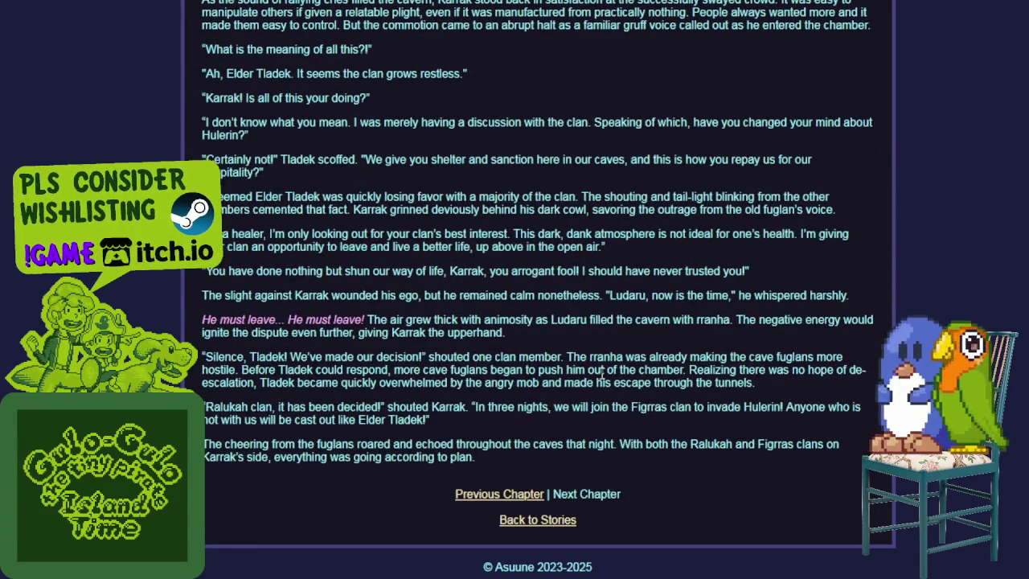
scroll(601, 372, up, 5)
scroll(595, 382, up, 5)
scroll(592, 389, up, 5)
scroll(596, 387, up, 5)
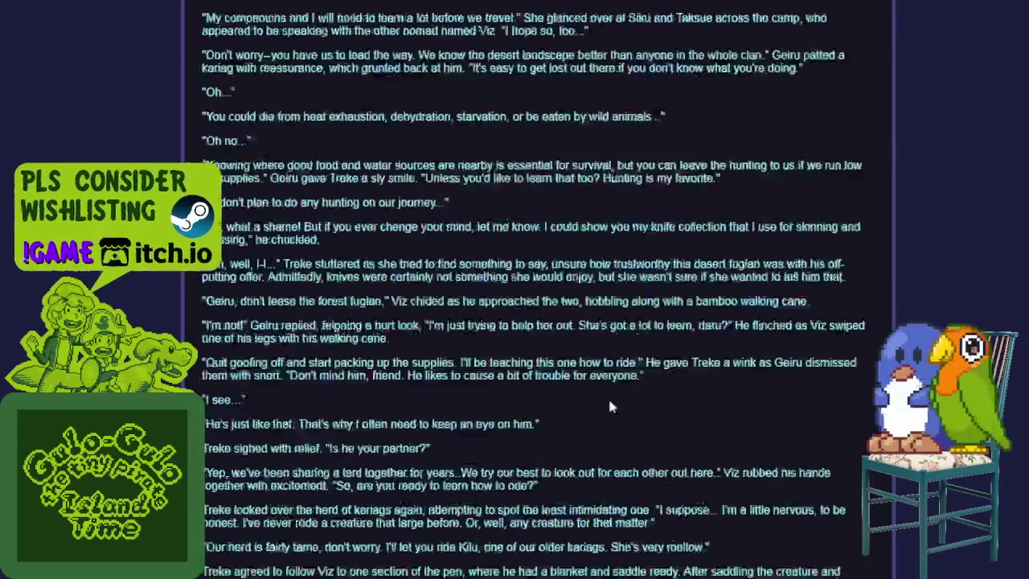
scroll(609, 407, up, 5)
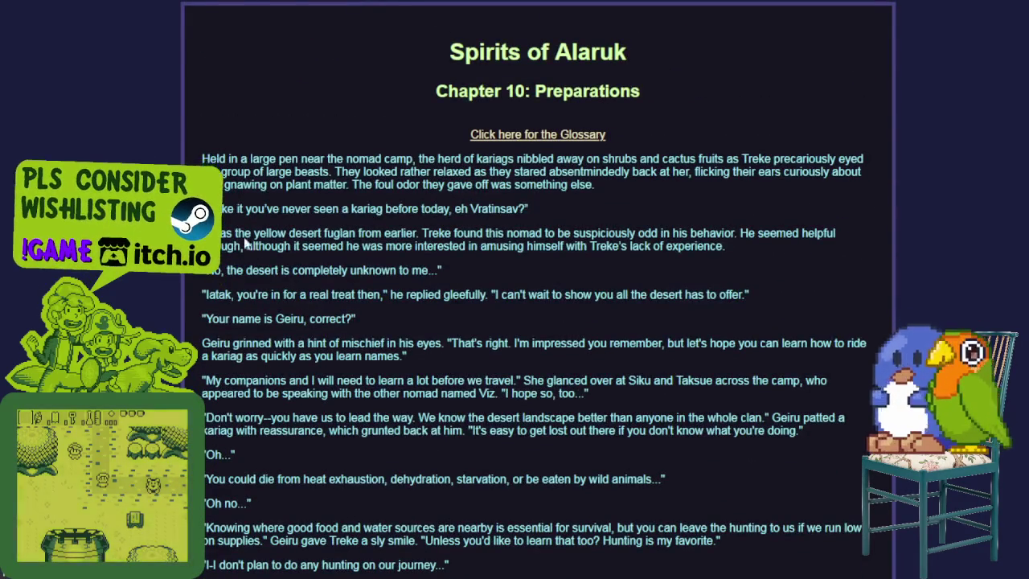
Step: Return to the Stories chapter list with Alt+Left, browse it, then move to the Fuglans page
key(alt+Left)
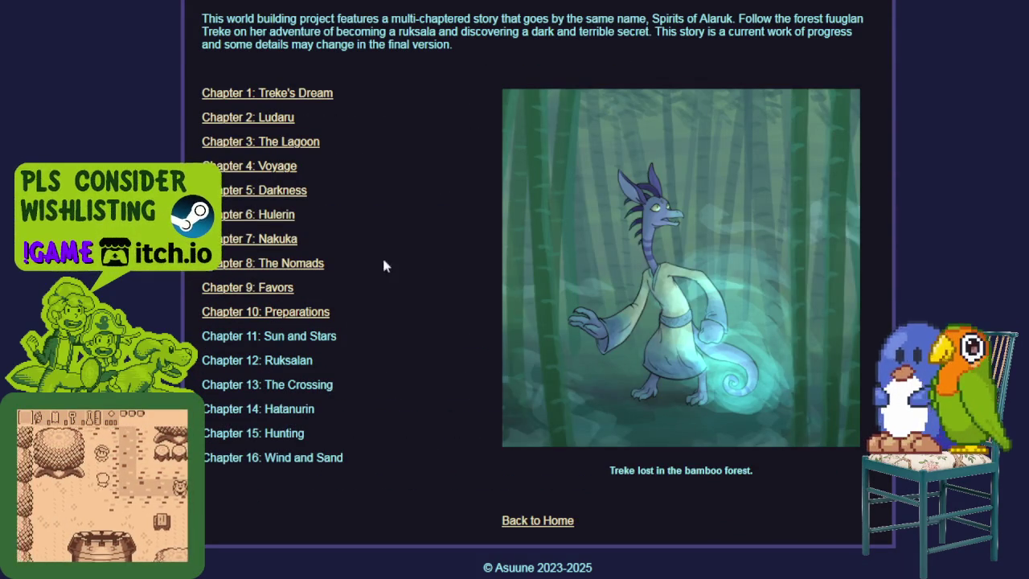
scroll(344, 121, up, 2)
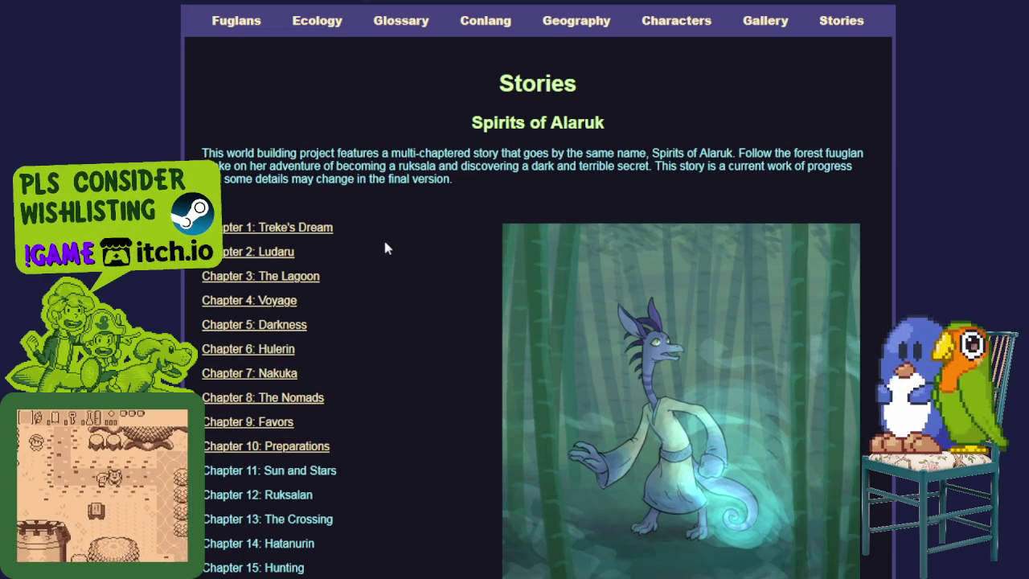
scroll(378, 245, down, 2)
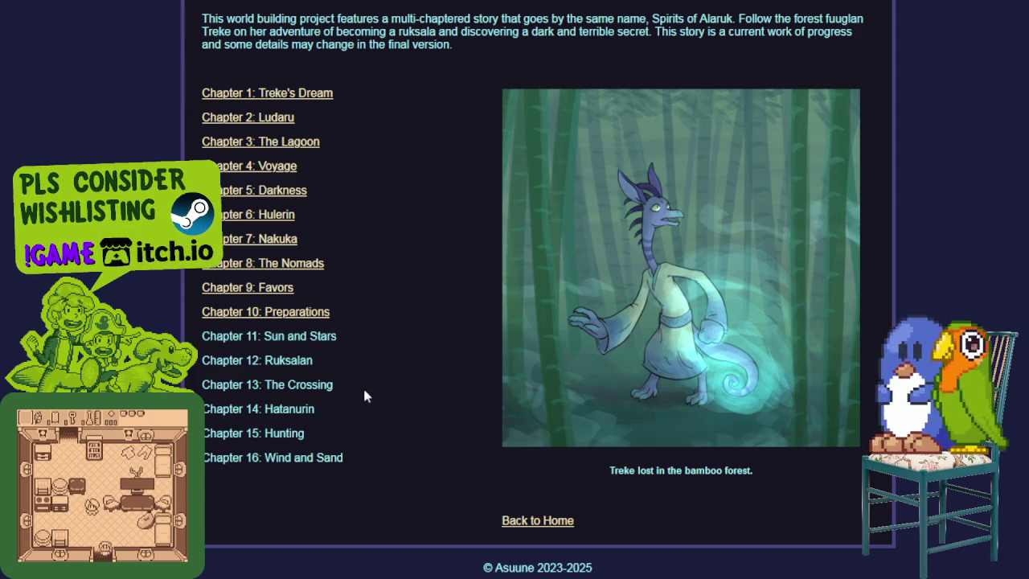
scroll(394, 289, up, 3)
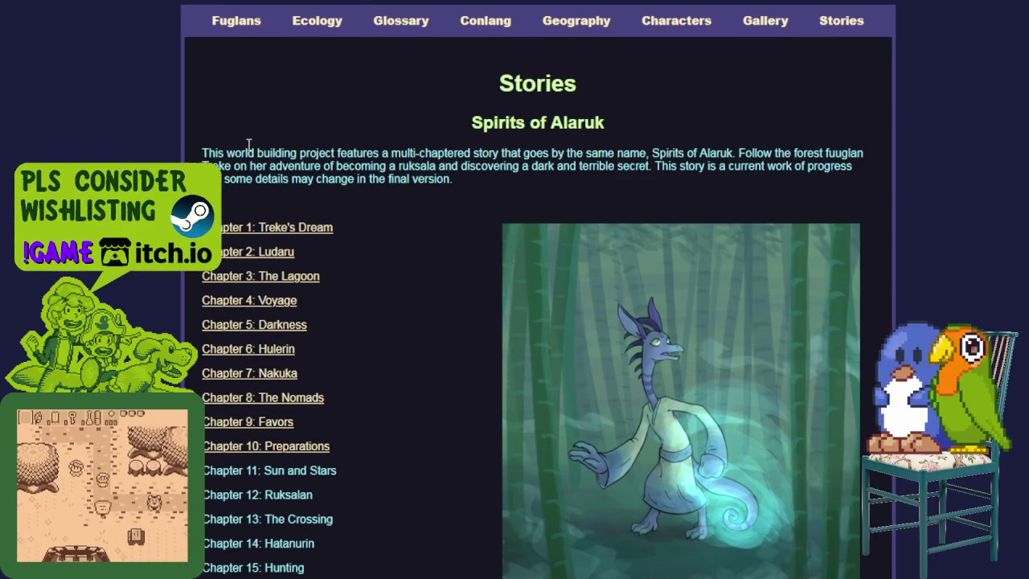
click(247, 28)
Step: Scroll through the Fuglans species page and back to the top
scroll(455, 225, down, 6)
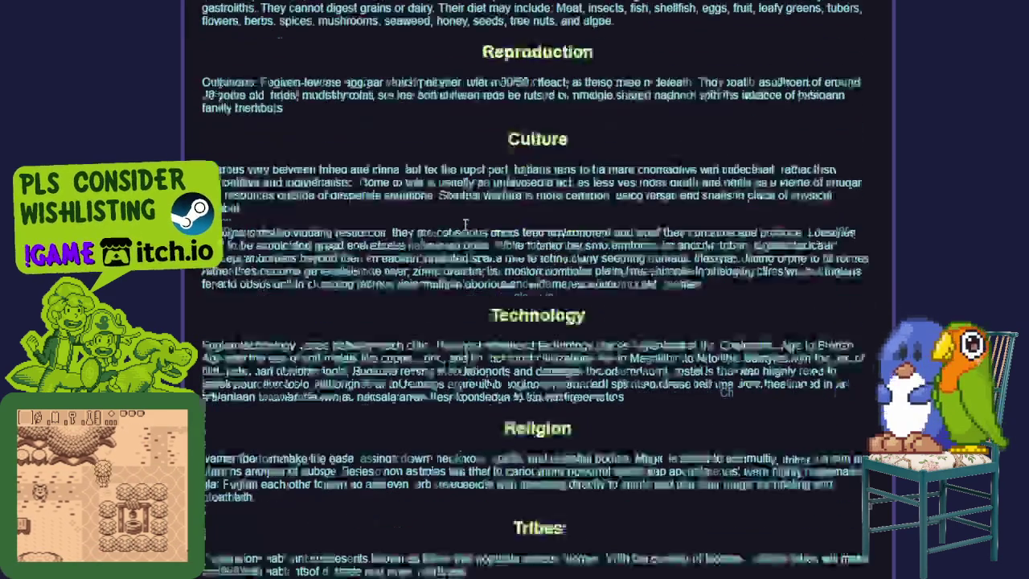
scroll(465, 232, down, 2)
scroll(468, 229, down, 5)
scroll(470, 229, down, 2)
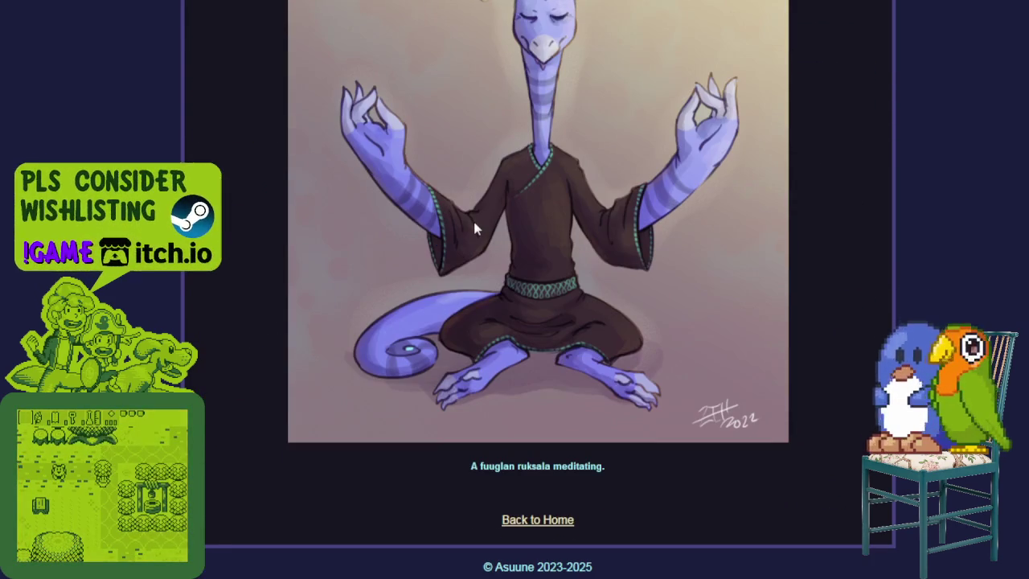
scroll(475, 225, up, 4)
scroll(474, 218, up, 4)
scroll(474, 209, up, 4)
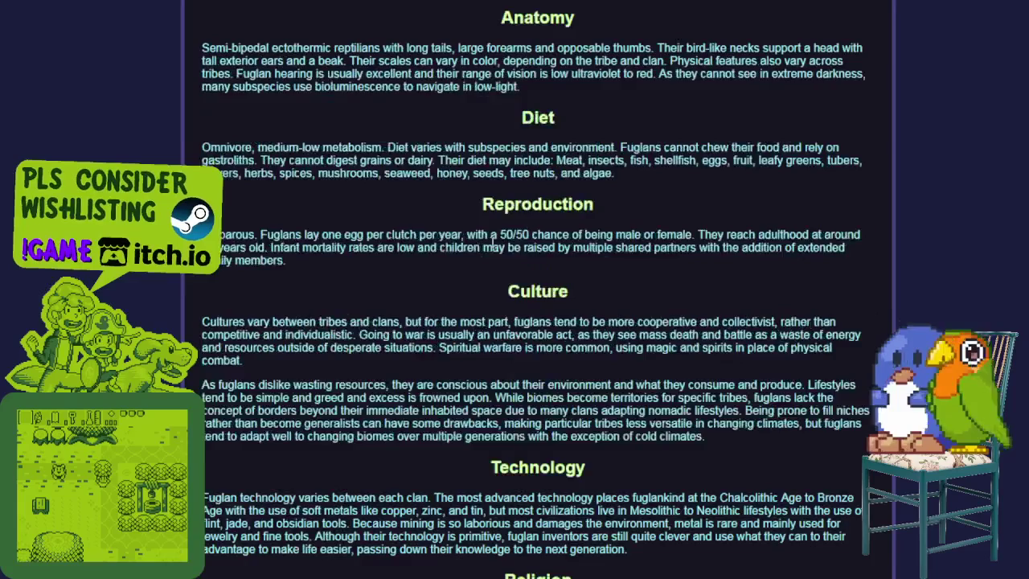
scroll(475, 197, up, 3)
Step: Switch to the Google Docs game-script document and read through its preamble notes
key(alt+Tab)
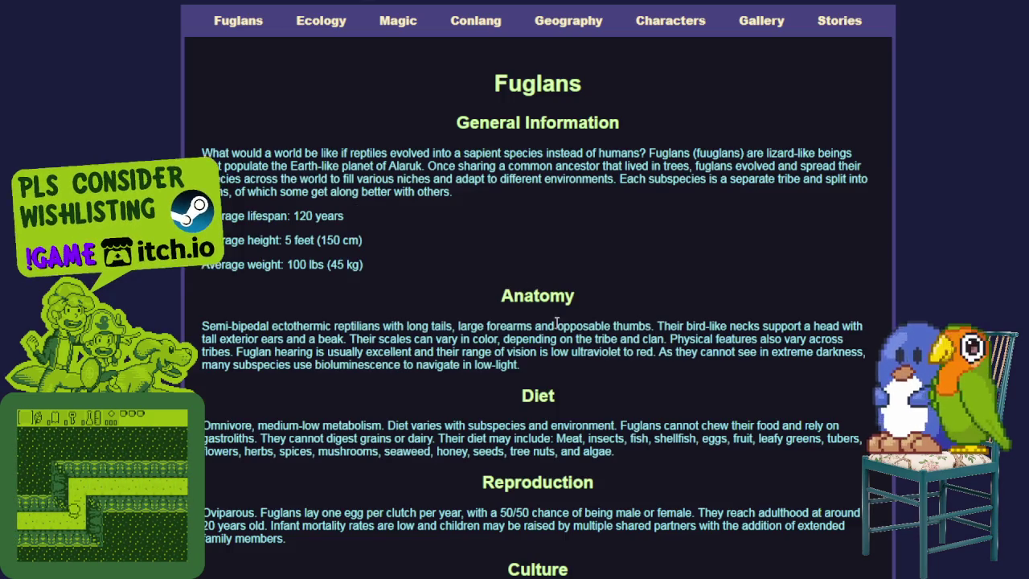
scroll(688, 345, down, 2)
scroll(689, 346, down, 5)
scroll(689, 345, down, 3)
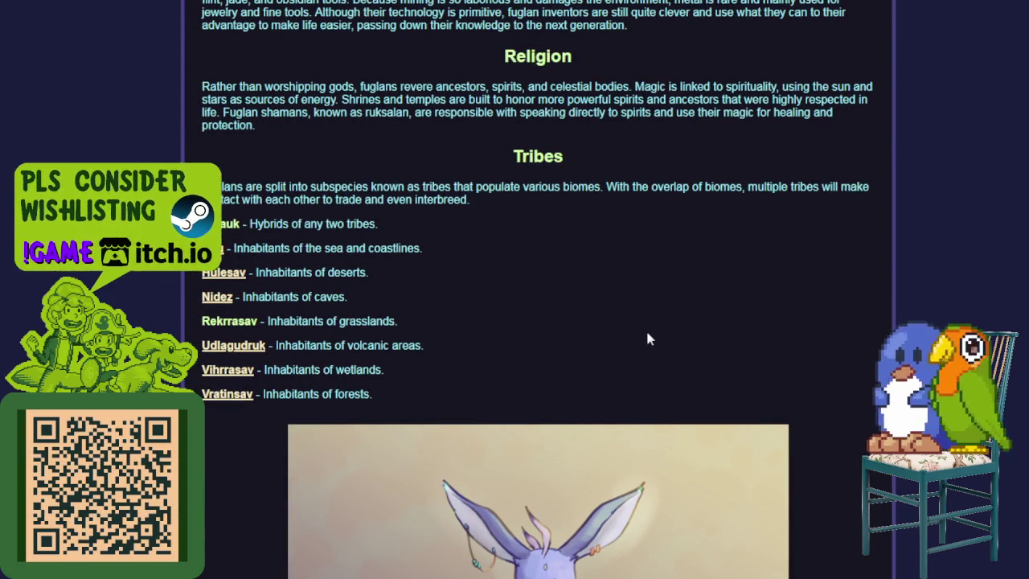
scroll(645, 330, down, 3)
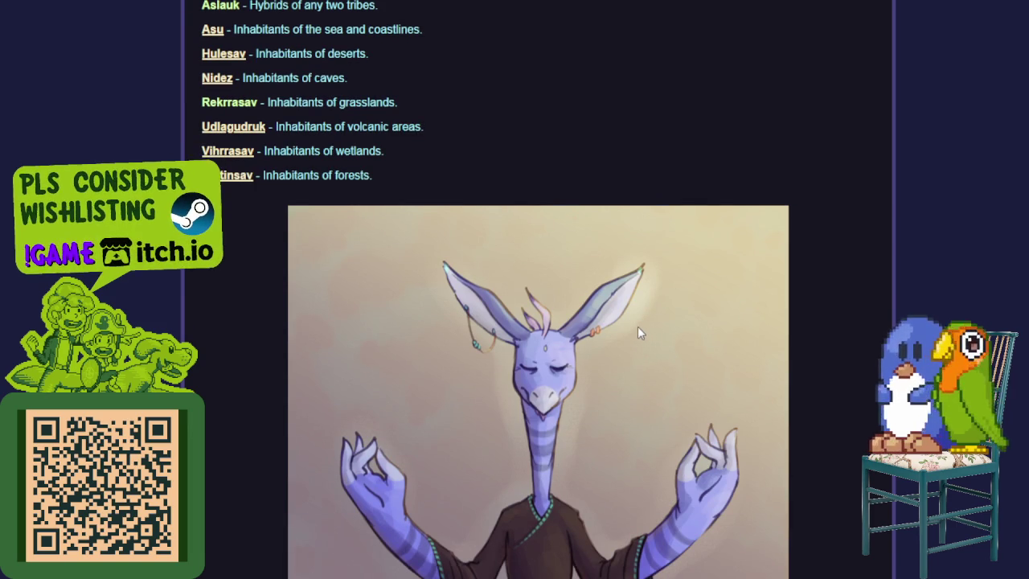
scroll(595, 330, down, 2)
scroll(584, 329, up, 1)
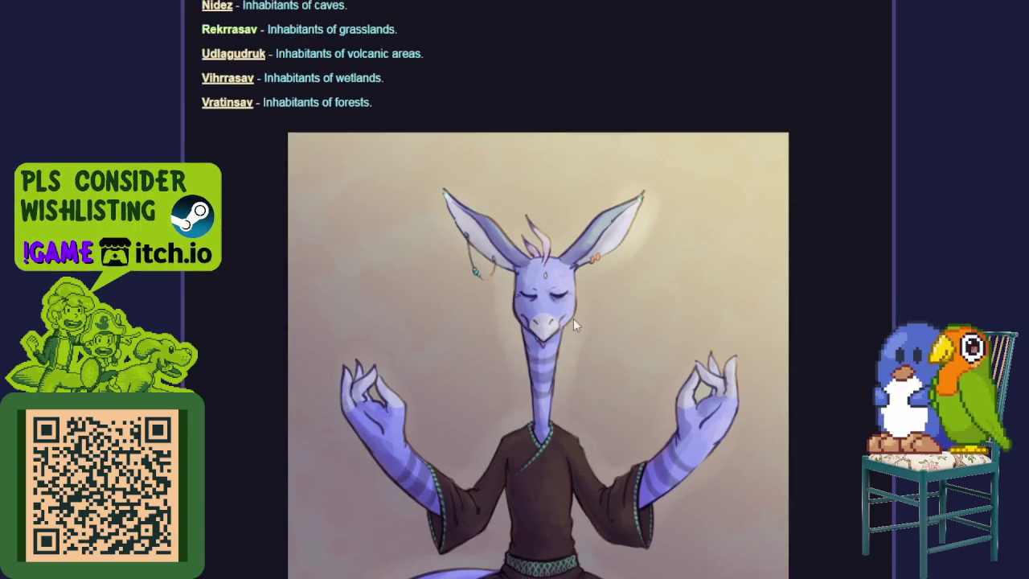
scroll(573, 319, up, 4)
scroll(558, 356, up, 5)
scroll(546, 346, up, 3)
scroll(543, 342, up, 2)
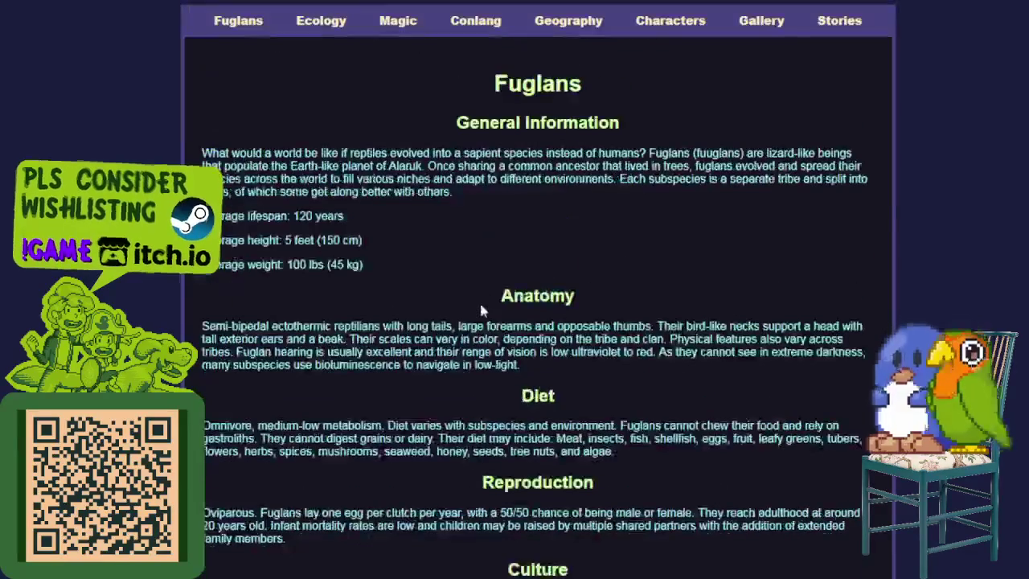
key(ctrl+Tab)
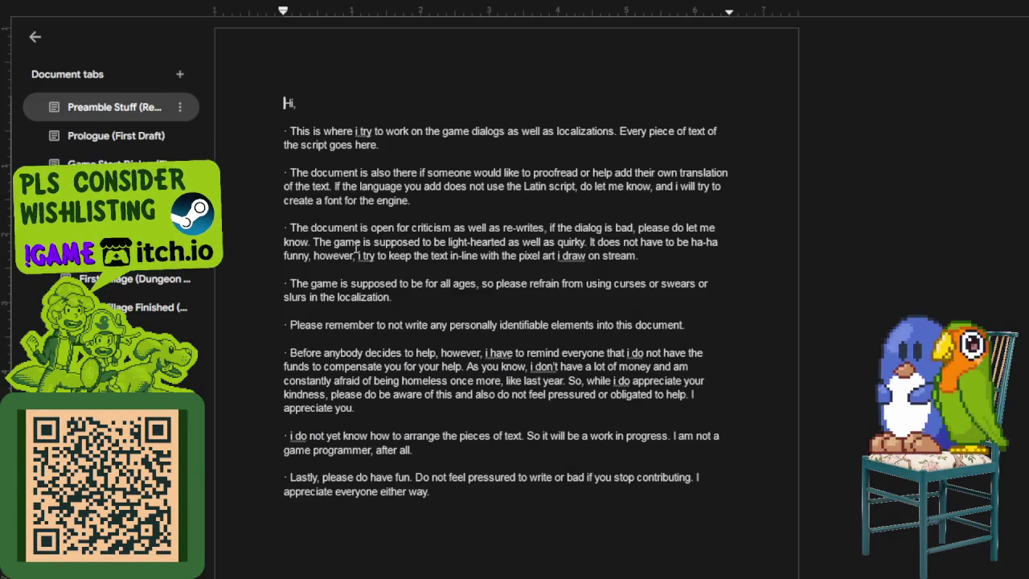